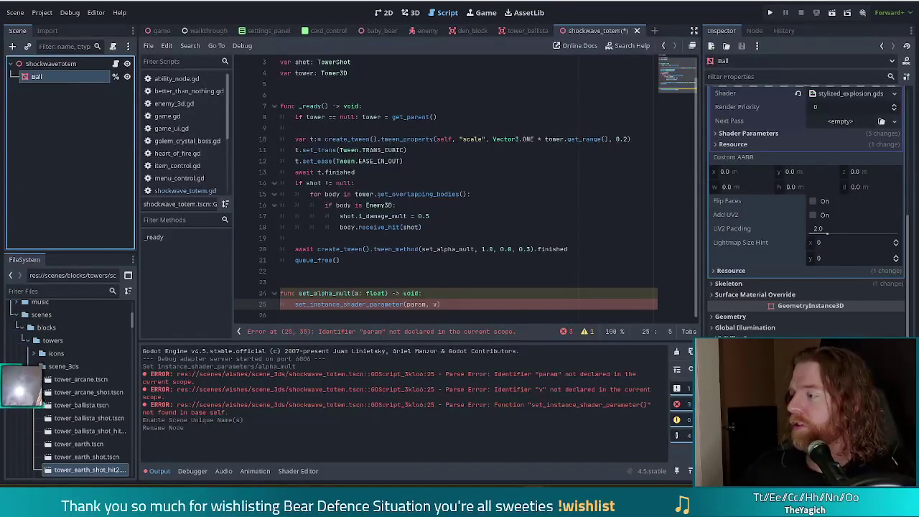
Step: Add a ball variable referencing the Ball node by Ctrl-dragging it into the script
drag(22, 401, 21, 102)
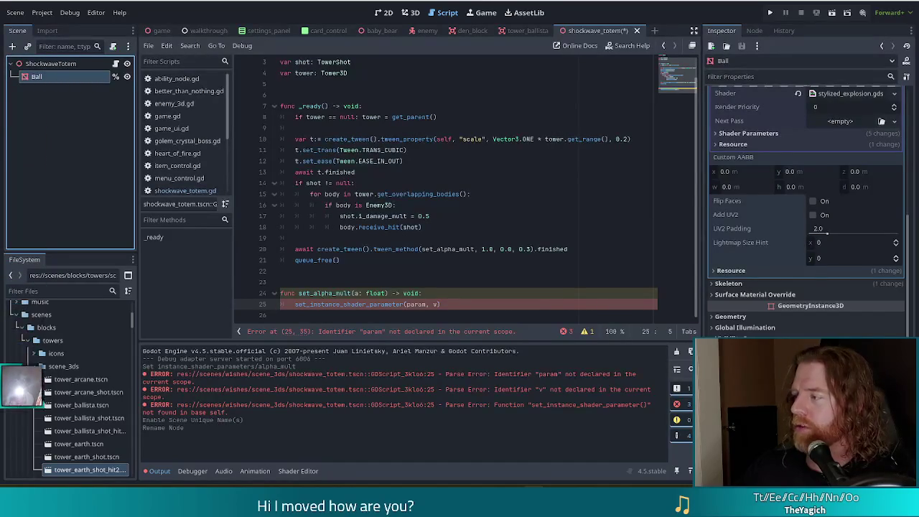
drag(22, 401, 22, 102)
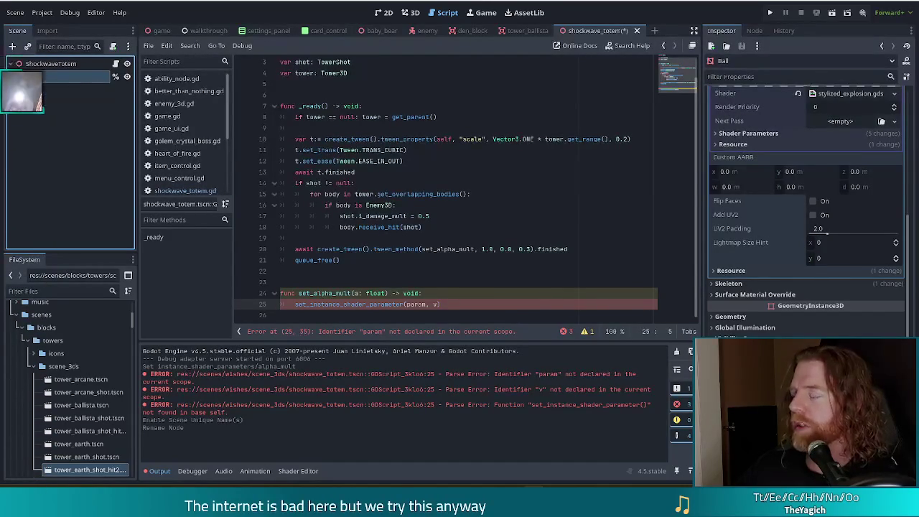
drag(21, 158, 21, 232)
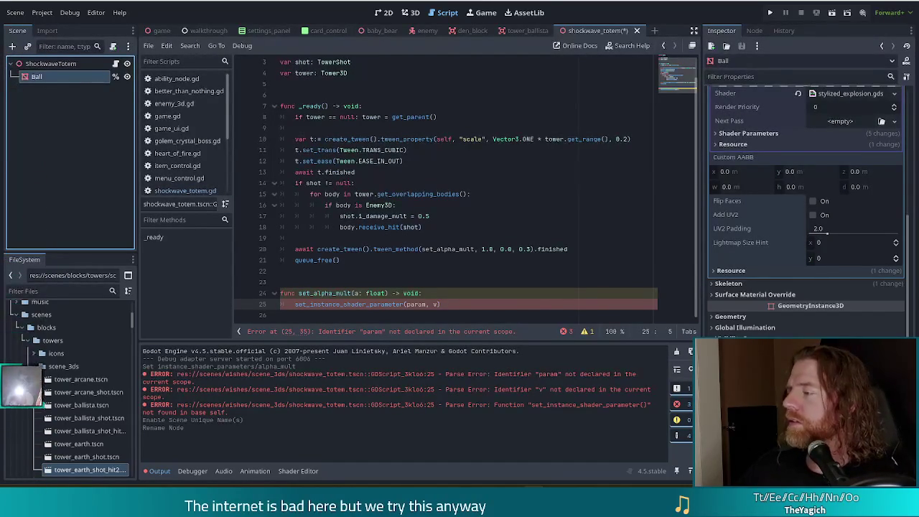
drag(22, 403, 22, 99)
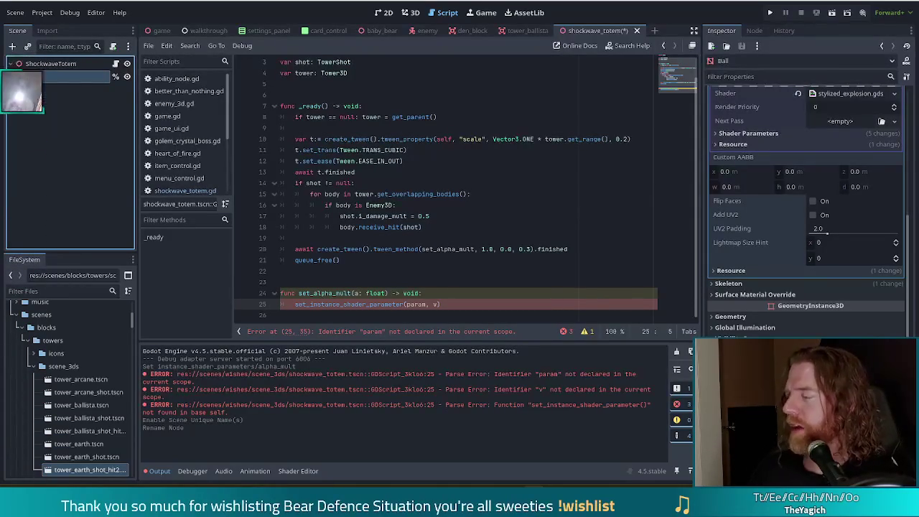
mouse_move(22, 307)
mouse_down()
mouse_move(22, 381)
mouse_move(21, 103)
mouse_up()
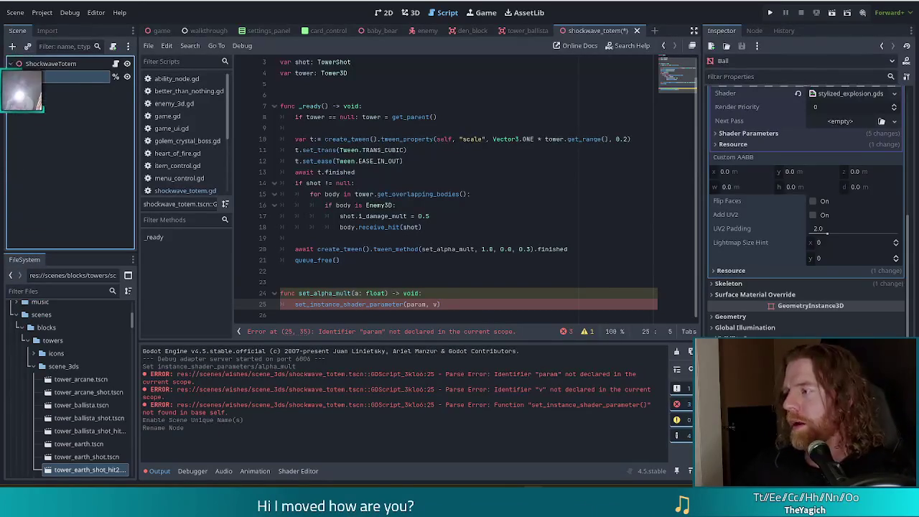
drag(21, 154, 21, 231)
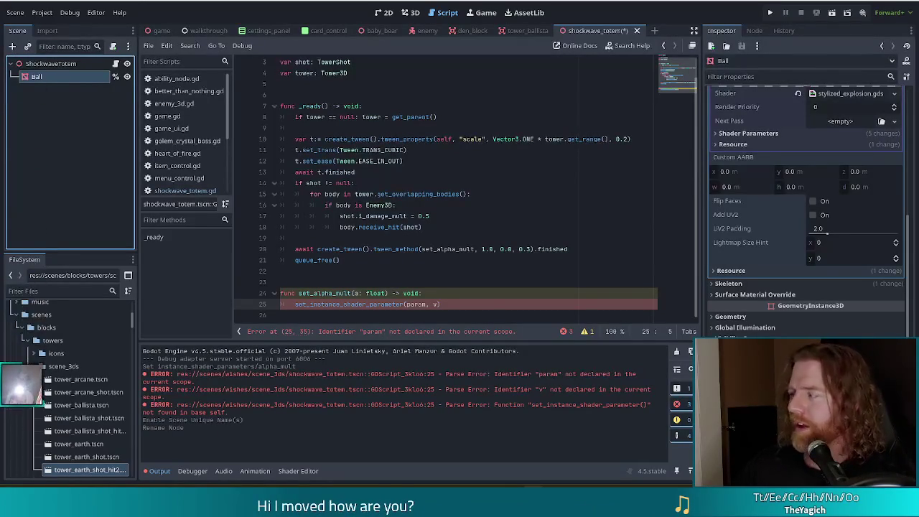
mouse_move(22, 476)
mouse_down()
mouse_move(21, 176)
mouse_move(503, 301)
mouse_move(402, 305)
mouse_move(436, 303)
mouse_up()
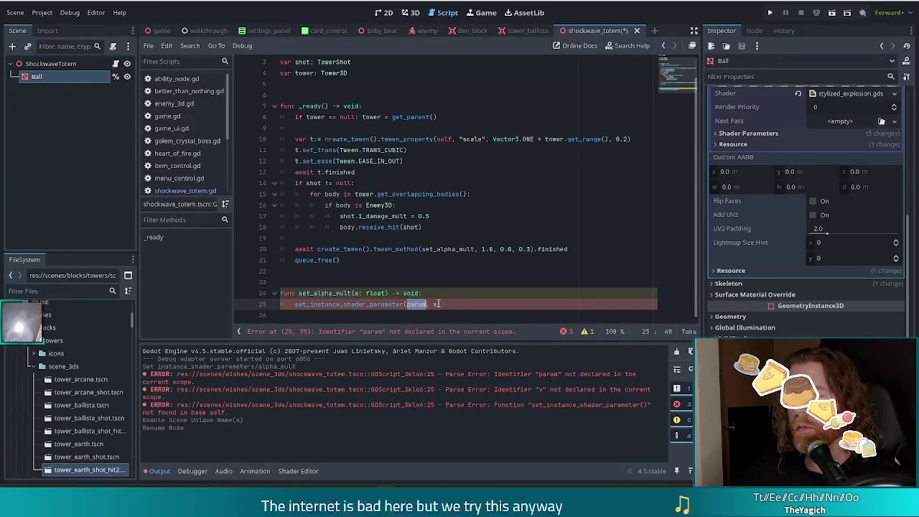
click(407, 305)
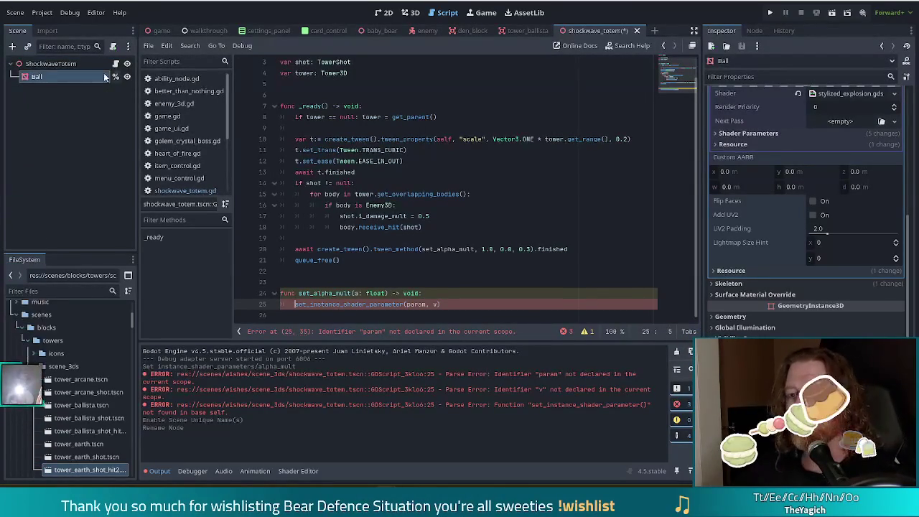
drag(104, 82, 329, 85)
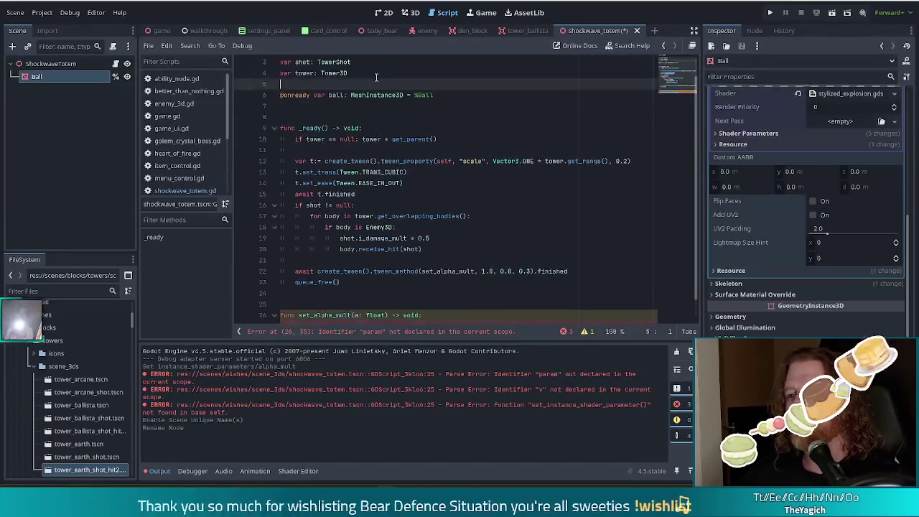
key(Return)
Step: Make line 28 call ball.set_instance_shader_parameter("alpha_mult", a) and save the script
scroll(310, 302, down, 1)
click(295, 304)
text(ball.set_instance_shader_parameter(param, v)
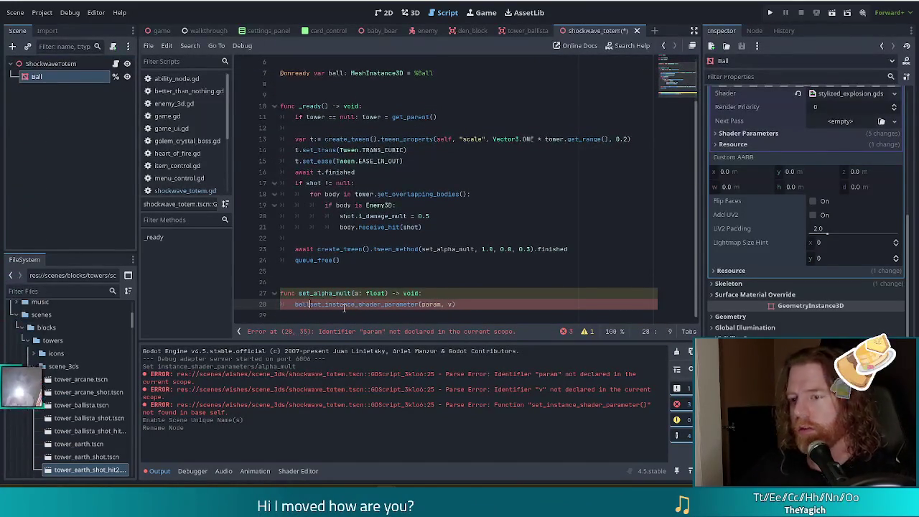
key(BackSpace)
key(BackSpace)
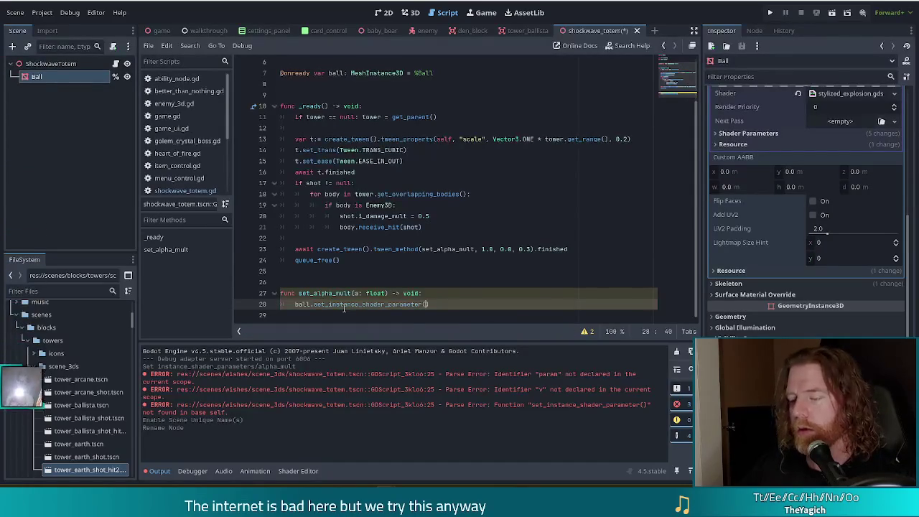
text((")
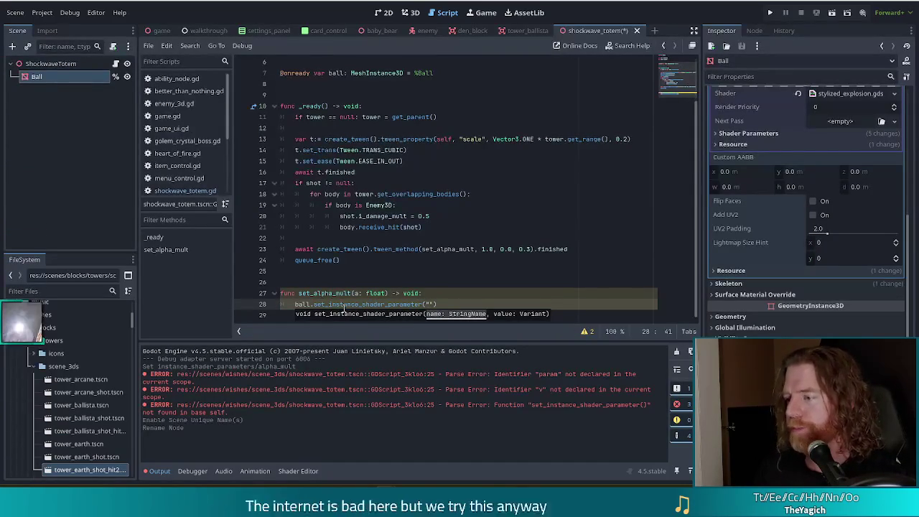
text(alpha)
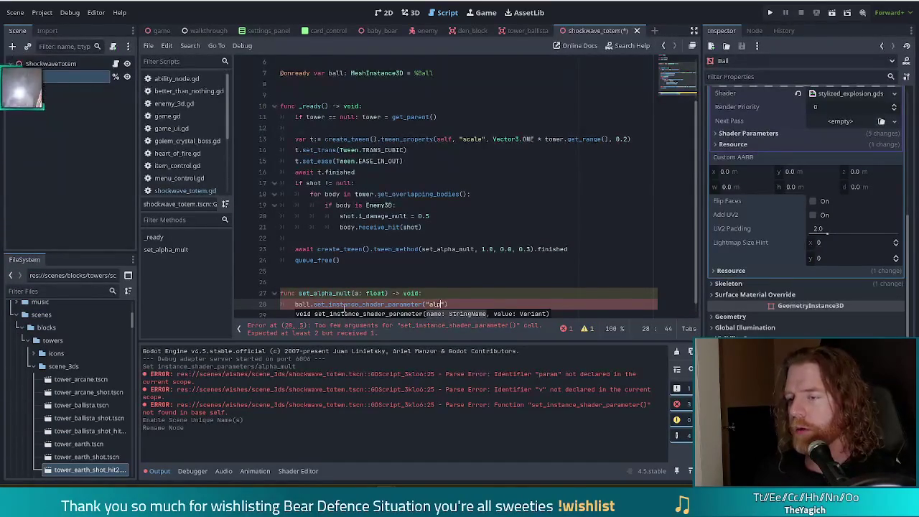
text(_mult)
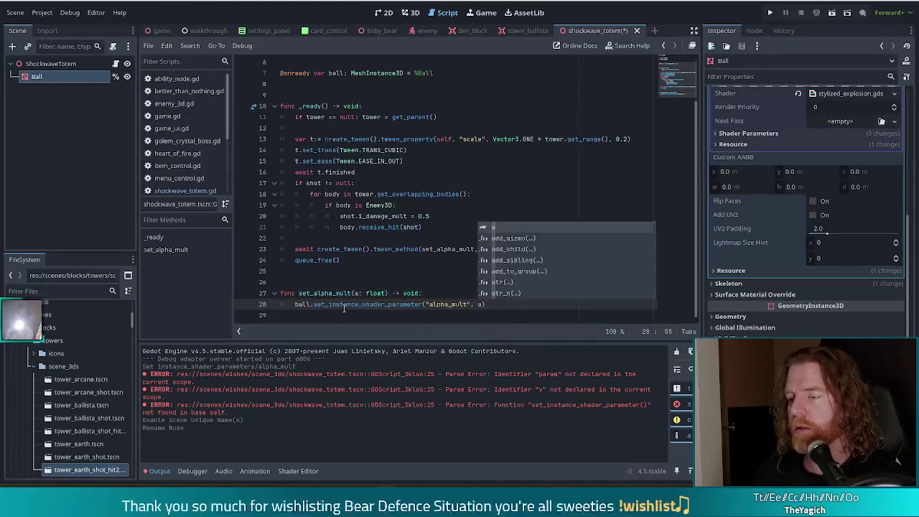
key(Escape)
key(ctrl+s)
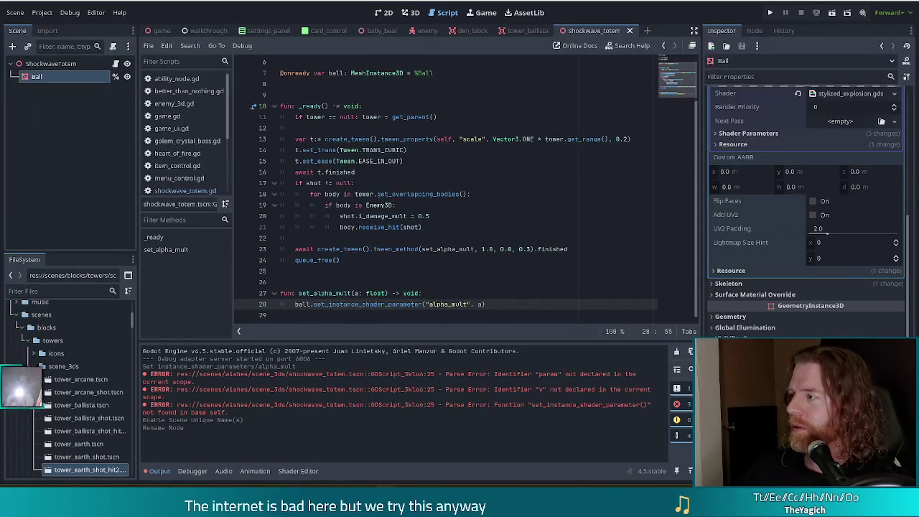
text())
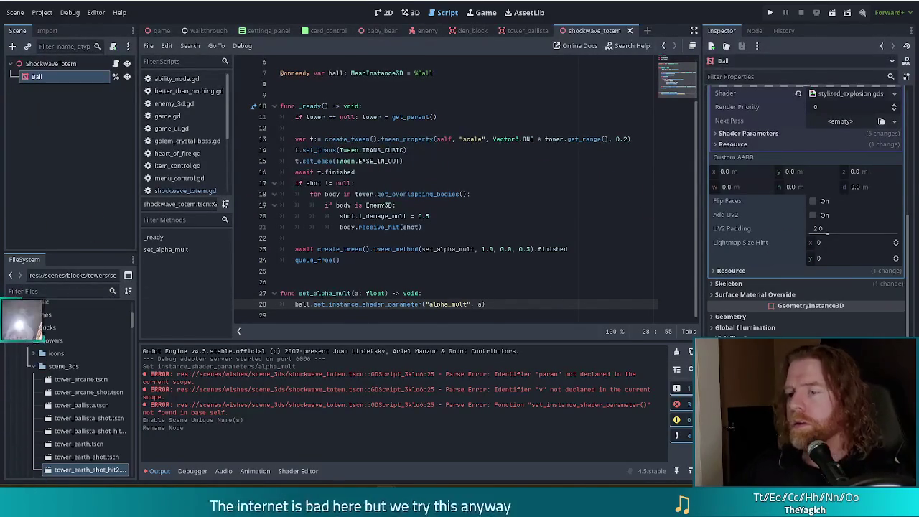
click(407, 304)
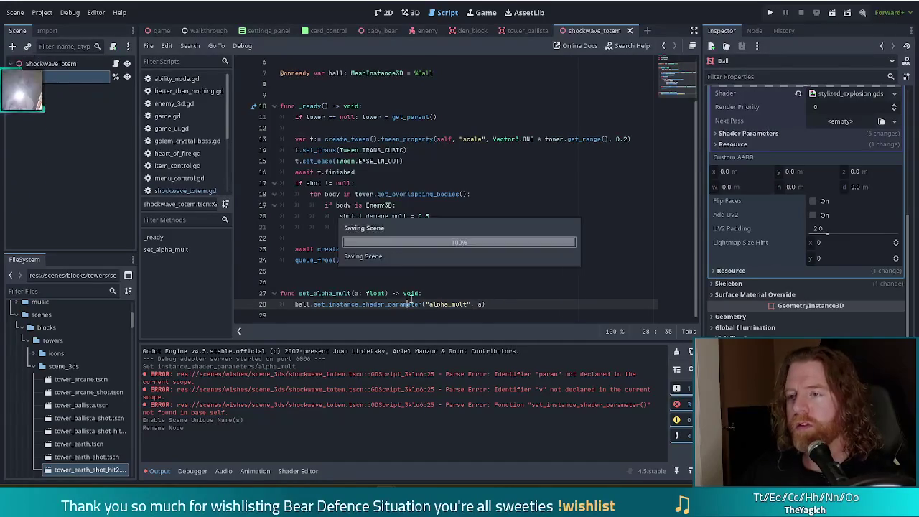
click(589, 251)
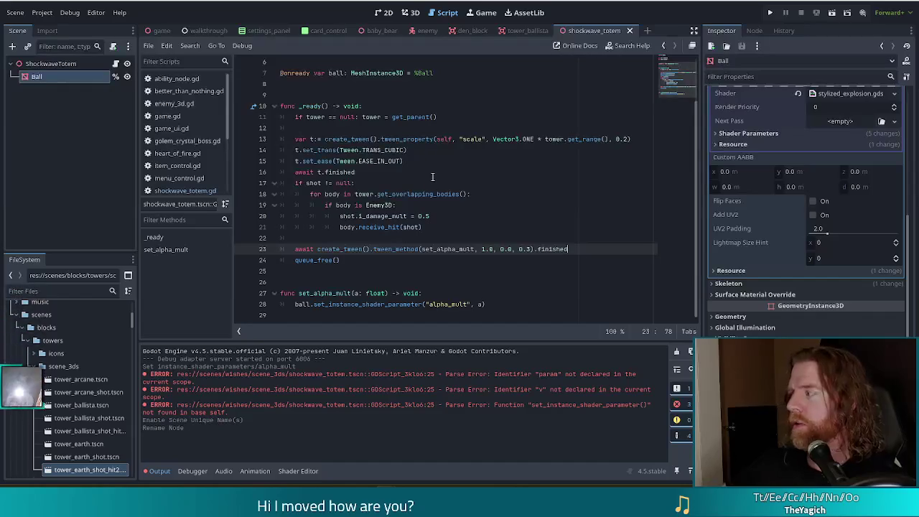
Step: Run the game, start a New Game, and grant the shockwave_totem wish from the console
click(771, 12)
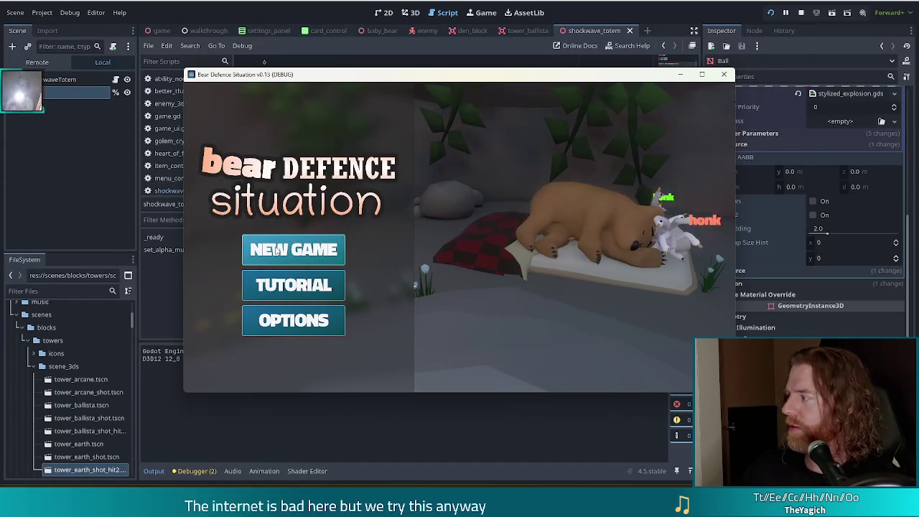
click(291, 247)
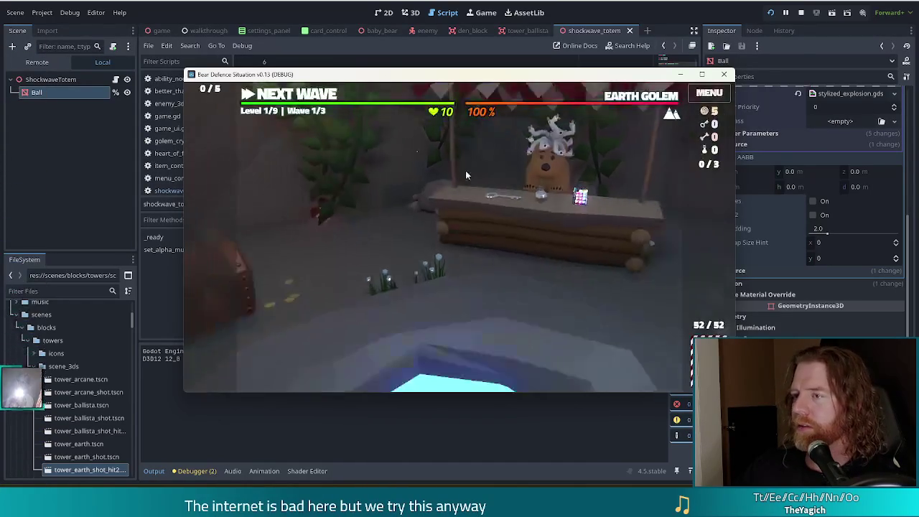
key(grave)
text(add )
text(wi)
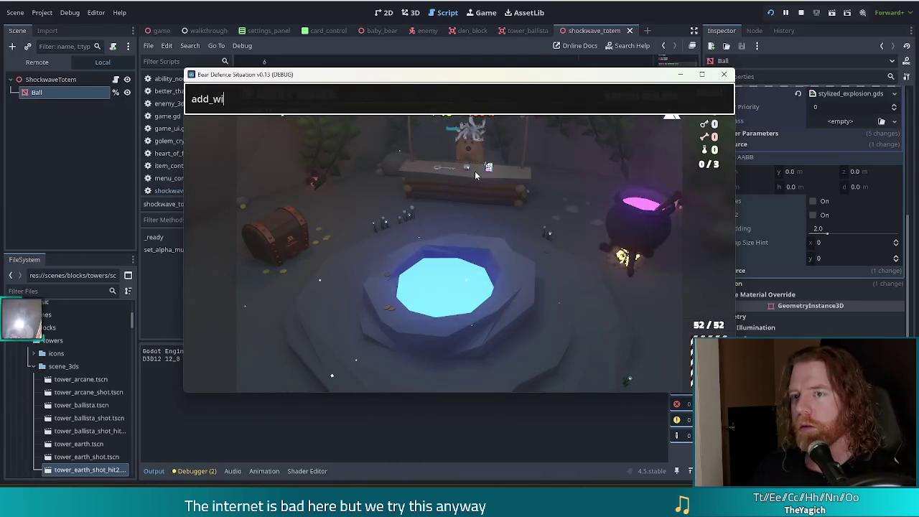
text(sh shockwave_totem)
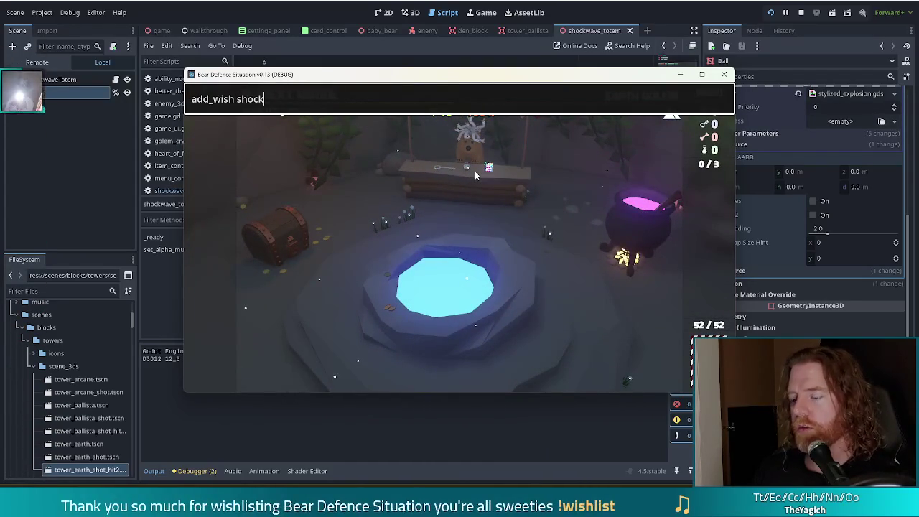
key(Return)
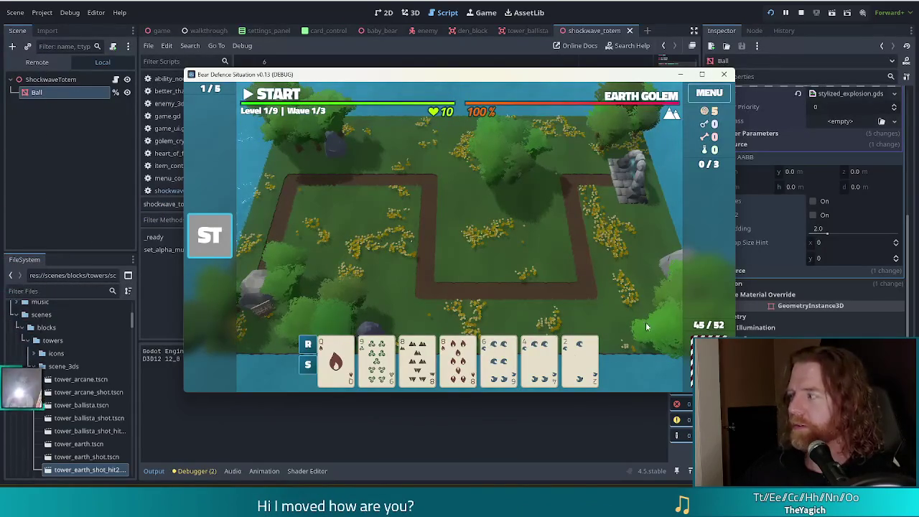
Step: Build a ballista from a pair of 8s, start wave 1, then stop the game
click(499, 359)
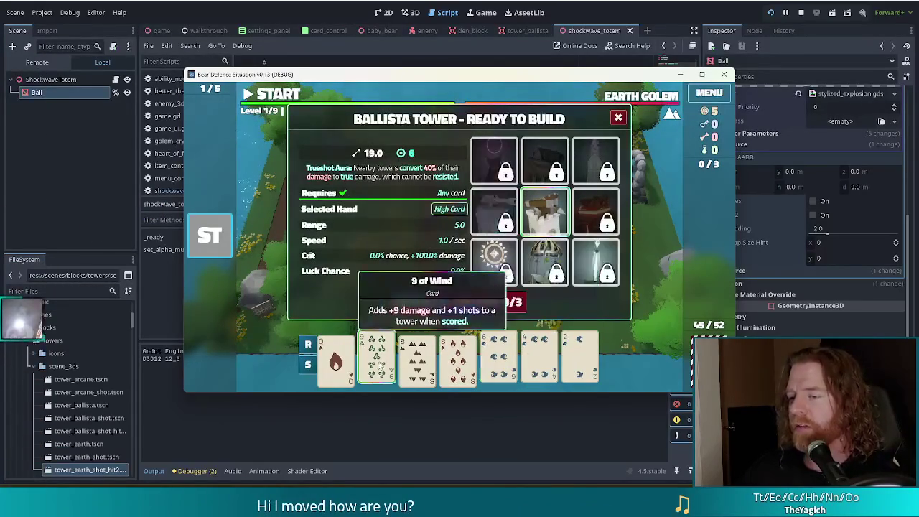
click(420, 300)
click(499, 359)
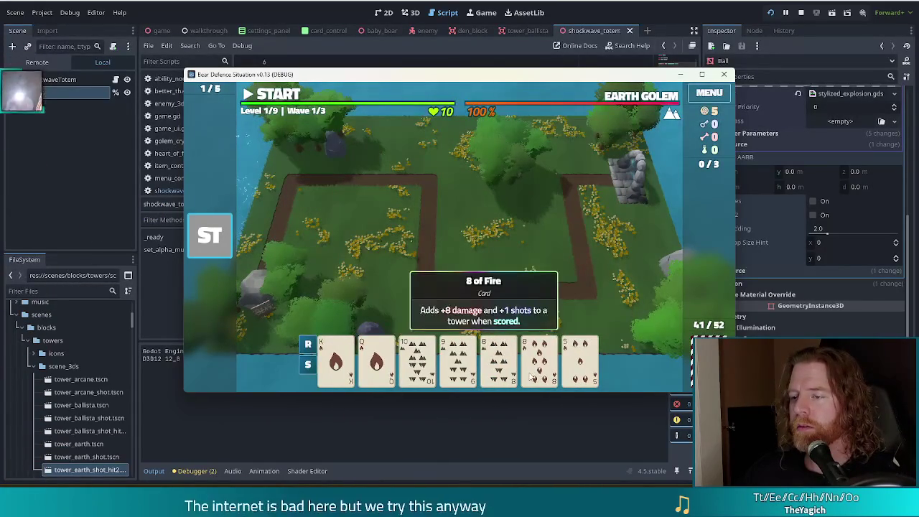
click(539, 355)
click(428, 302)
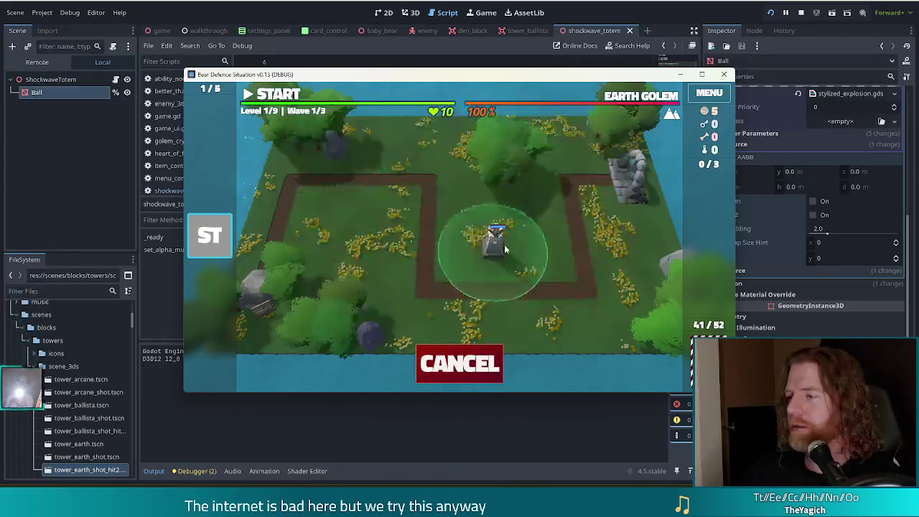
click(537, 250)
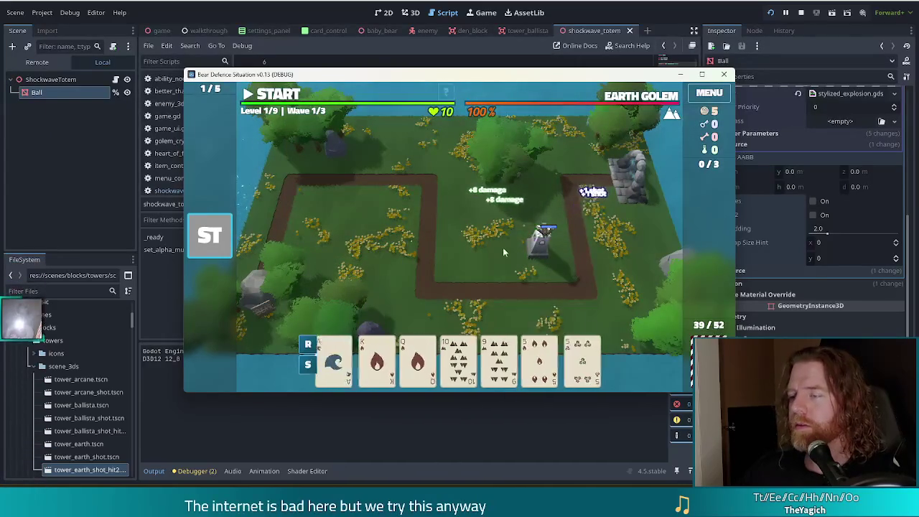
click(277, 94)
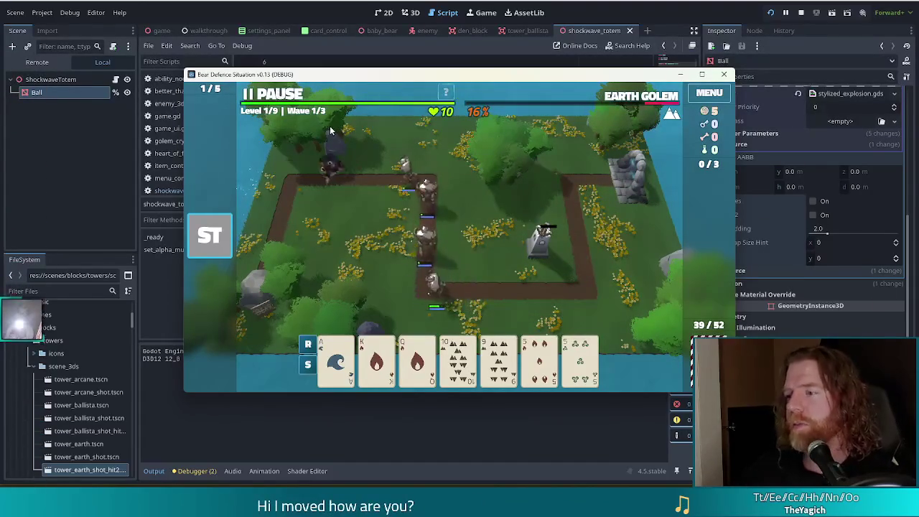
click(803, 13)
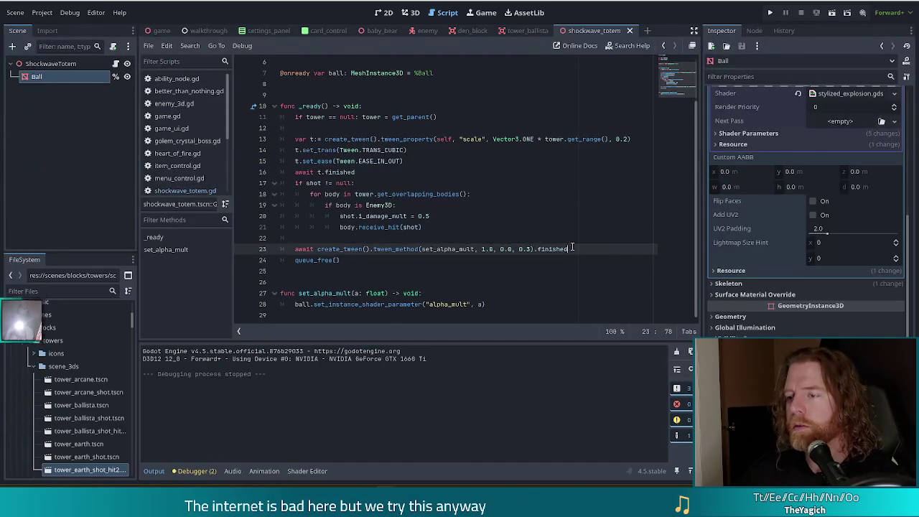
Step: Set the fade tween to 0.25 and grow tween to 0.15 seconds, save, and run with F5
click(533, 249)
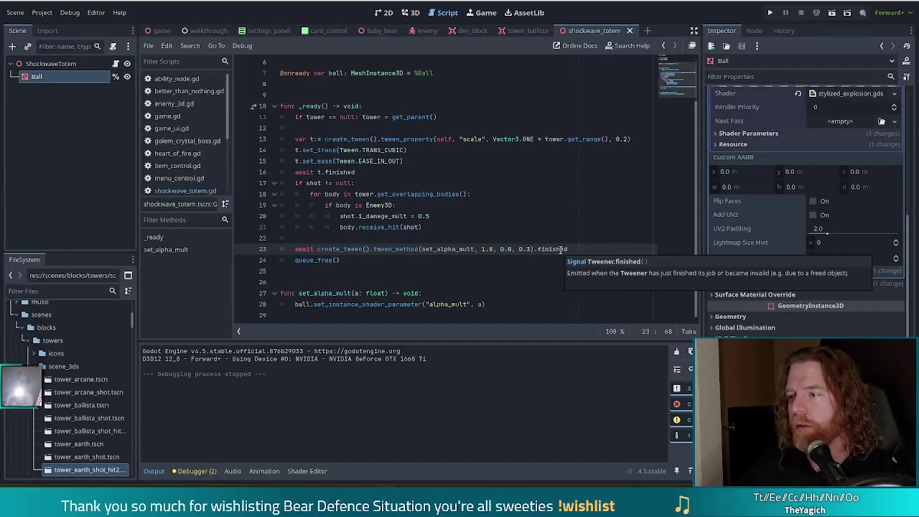
key(BackSpace)
text(25)
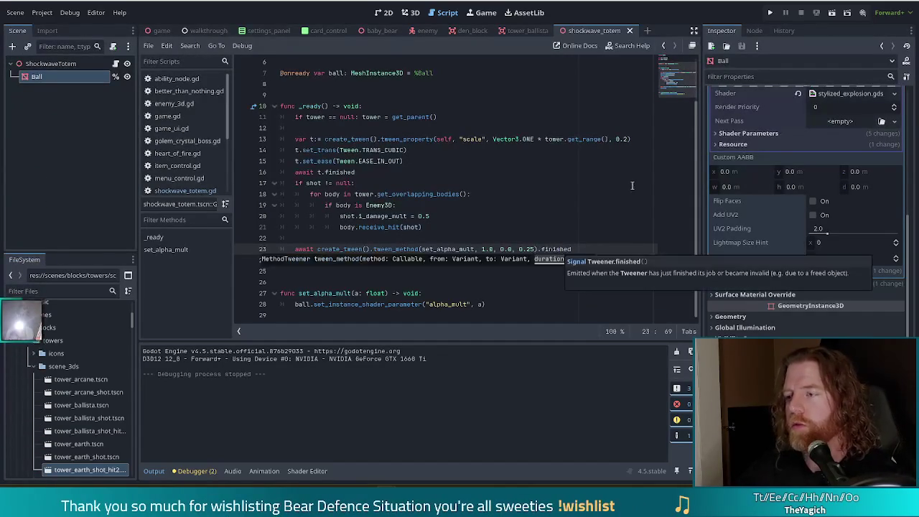
click(630, 139)
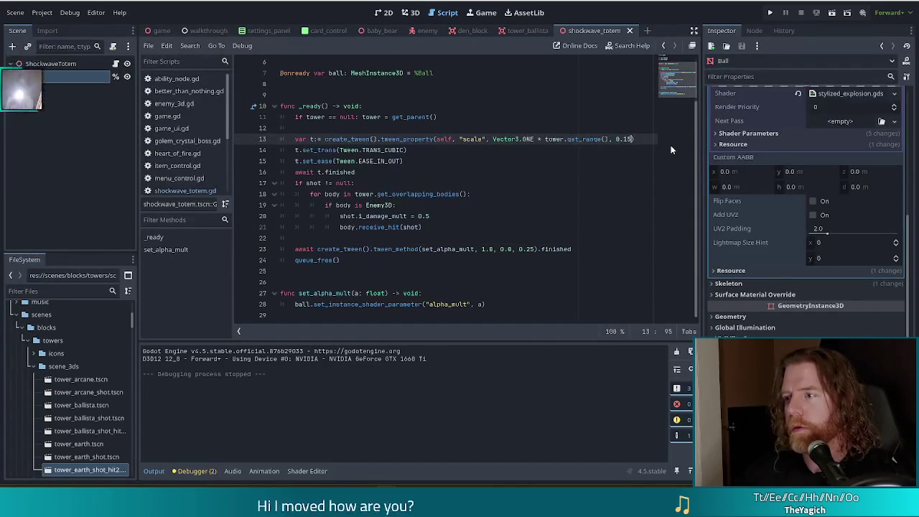
key(BackSpace)
text(15)
key(ctrl+s)
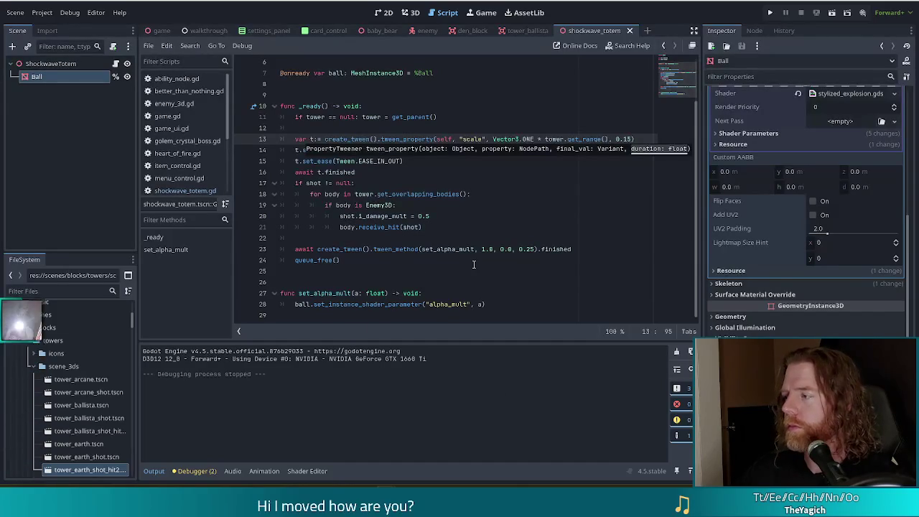
key(F5)
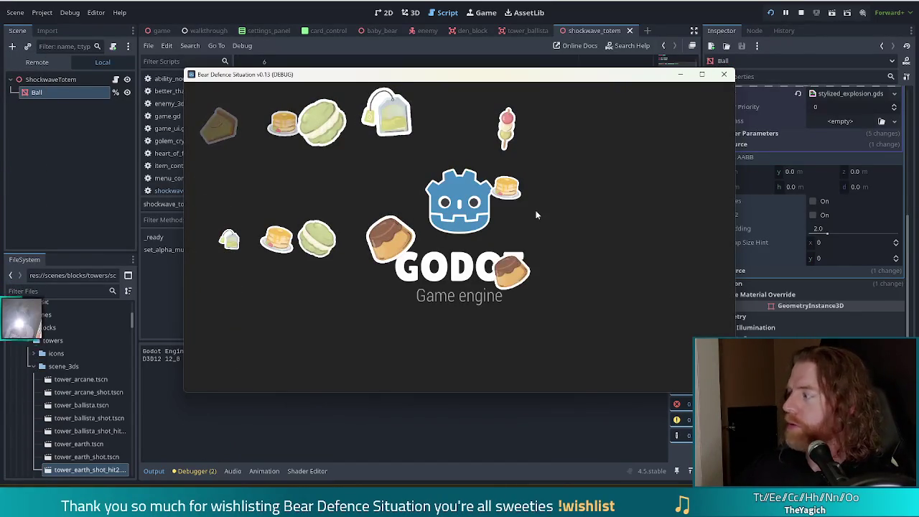
Step: Grant the shockwave totem card with the console command add_wish shockwave_totem
key(grave)
text(add-)
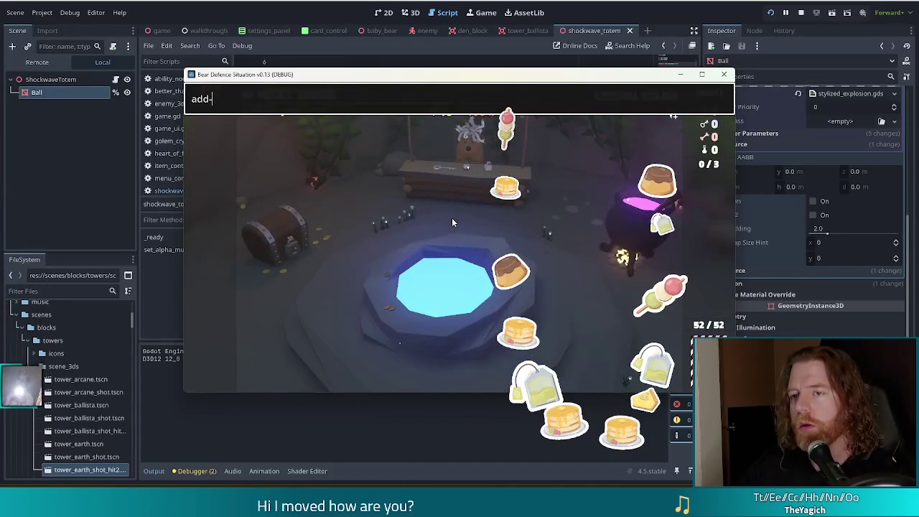
key(BackSpace)
text(_wish scho)
key(BackSpace)
key(BackSpace)
key(BackSpace)
text(hockwave_tote)
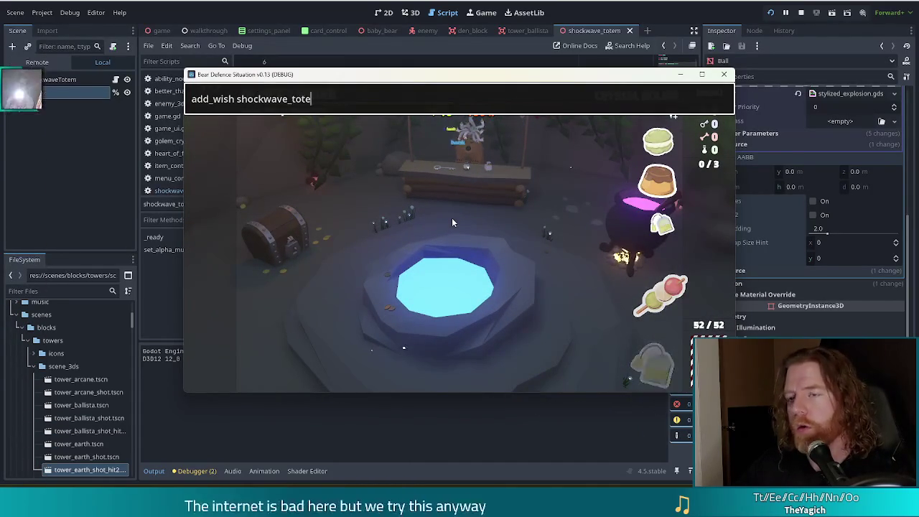
text(m)
key(Return)
key(grave)
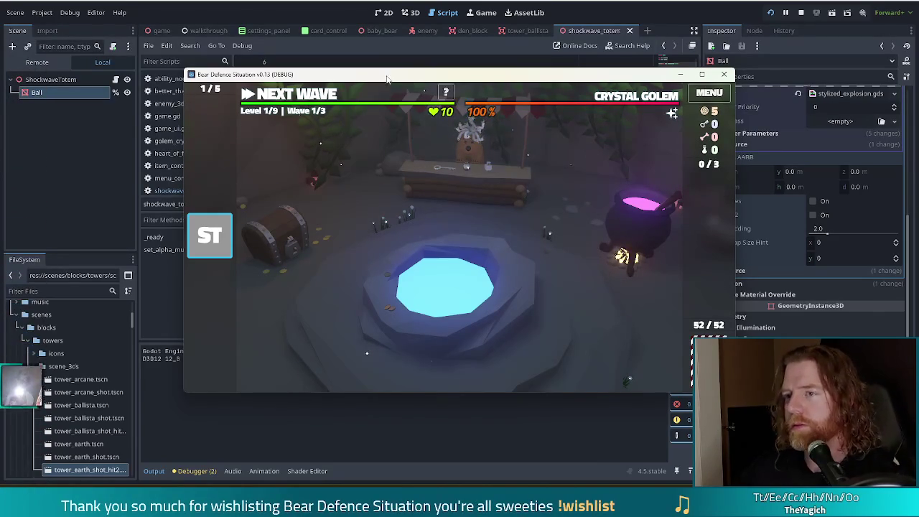
Step: Build a ballista from a pair of 7s inside the path loop and start wave 1
click(276, 102)
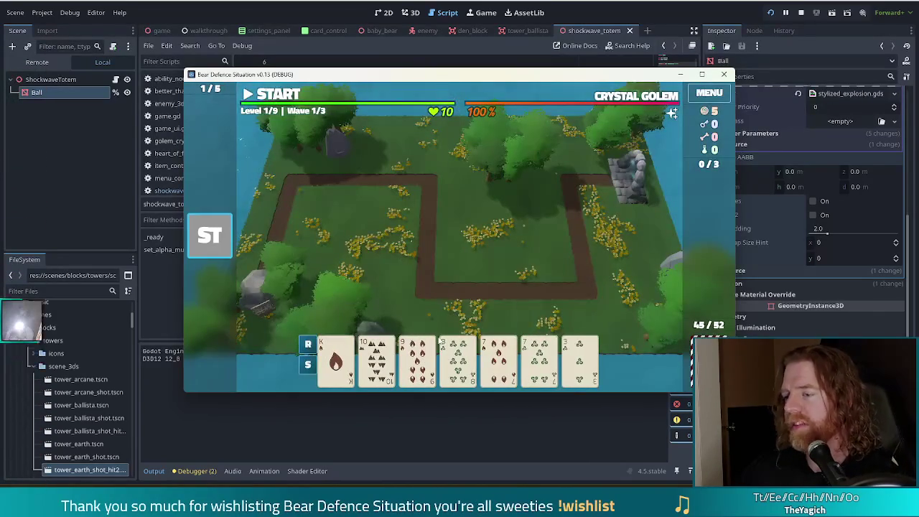
click(500, 362)
click(539, 359)
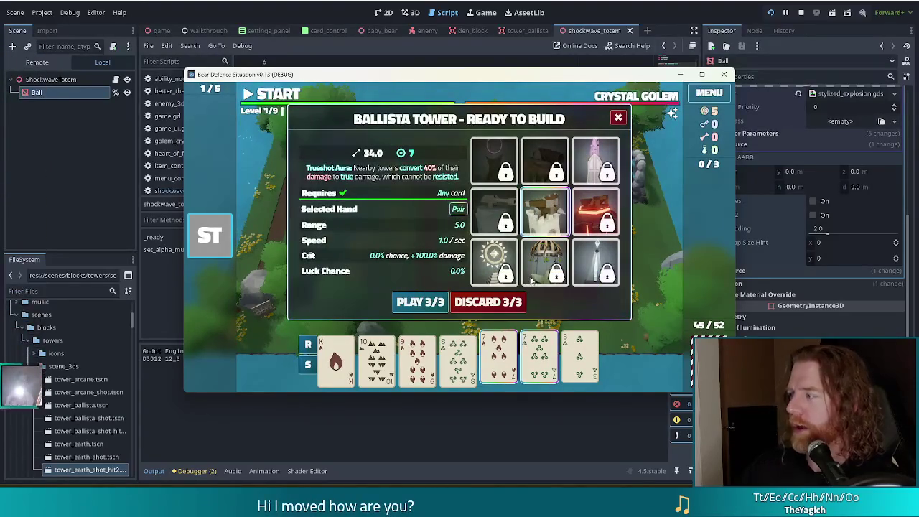
click(420, 303)
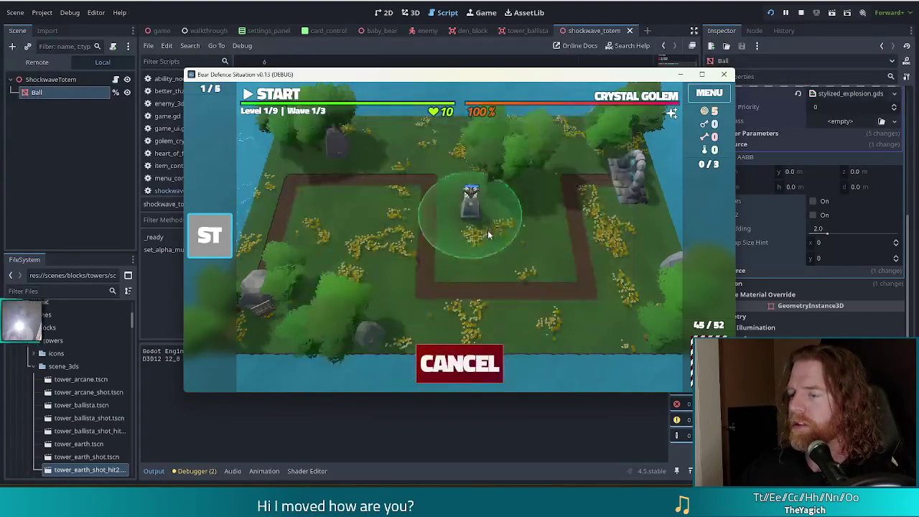
click(539, 252)
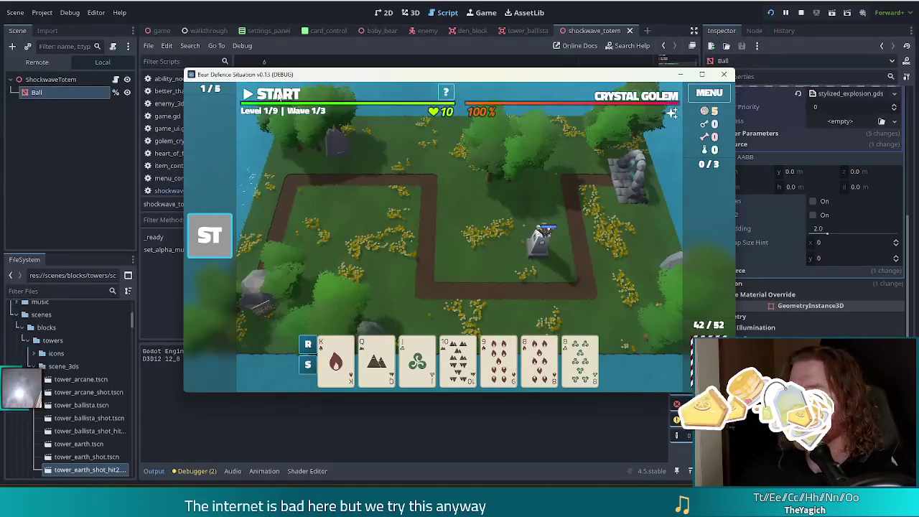
click(279, 95)
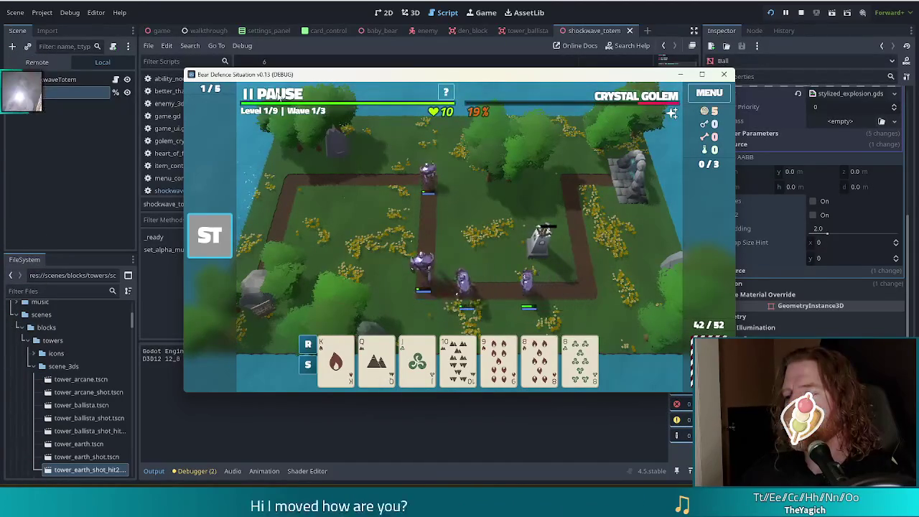
Step: Pause the wave, place a second ballista near the upper-left path bend, and resume
key(space)
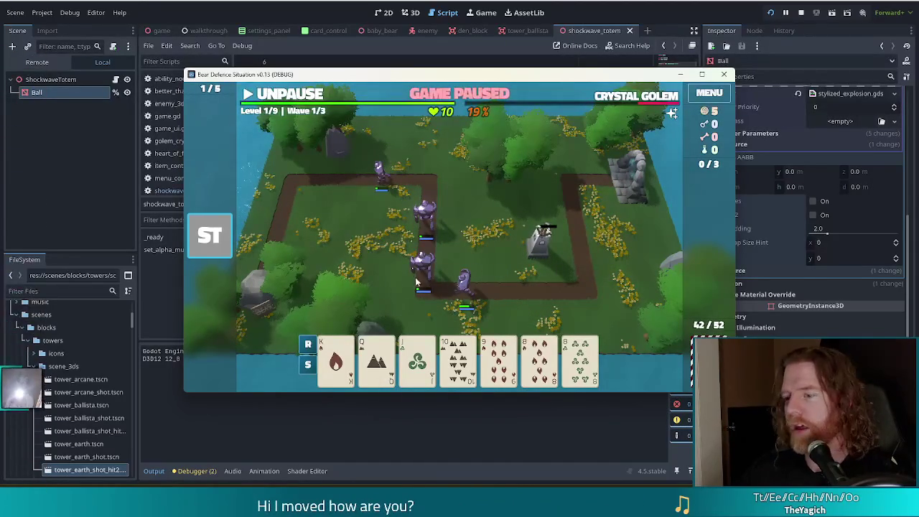
mouse_move(506, 353)
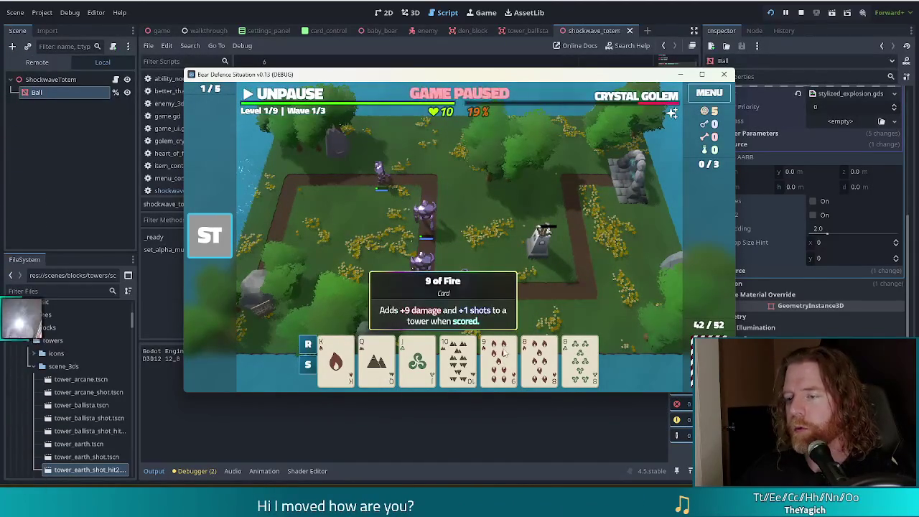
key(b)
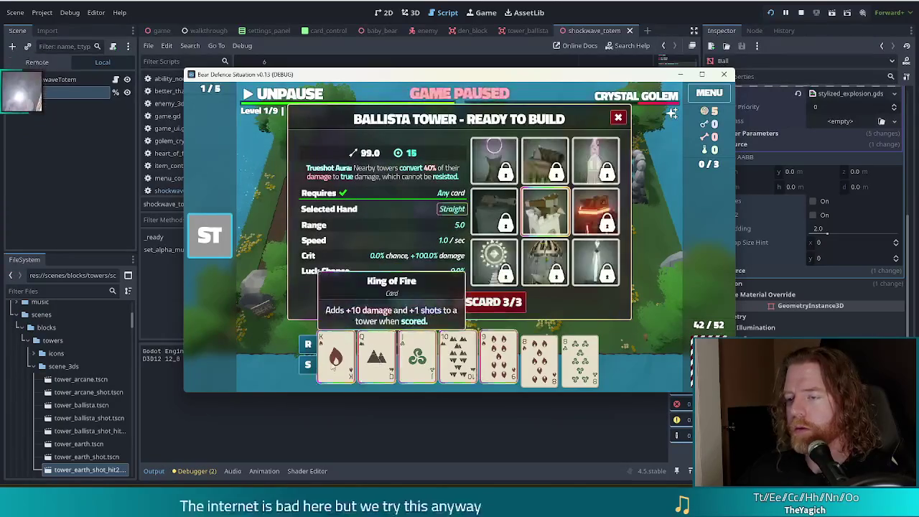
click(421, 302)
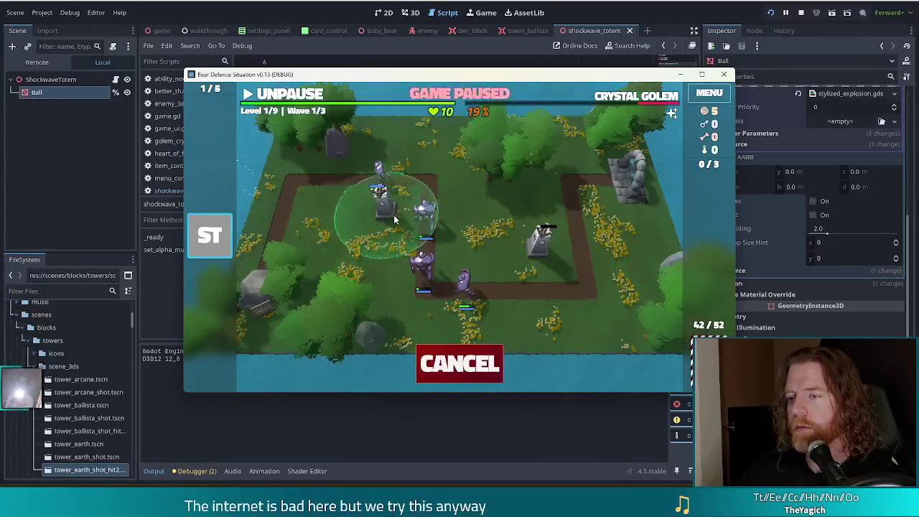
click(381, 200)
click(290, 94)
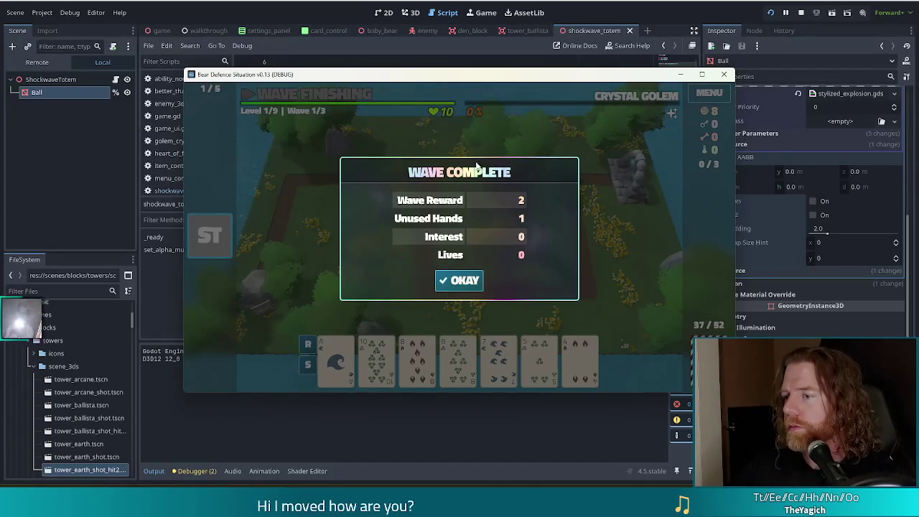
Step: Dismiss the Wave Complete summary with OKAY and stop the game with F8
click(445, 282)
key(F8)
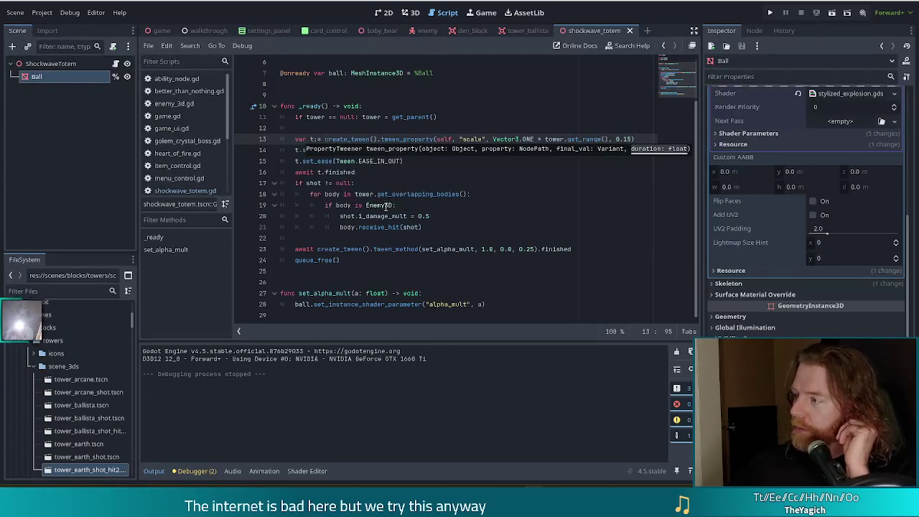
Step: Dismiss the code hint, save shockwave_totem.gd, and run the project with F5
click(438, 173)
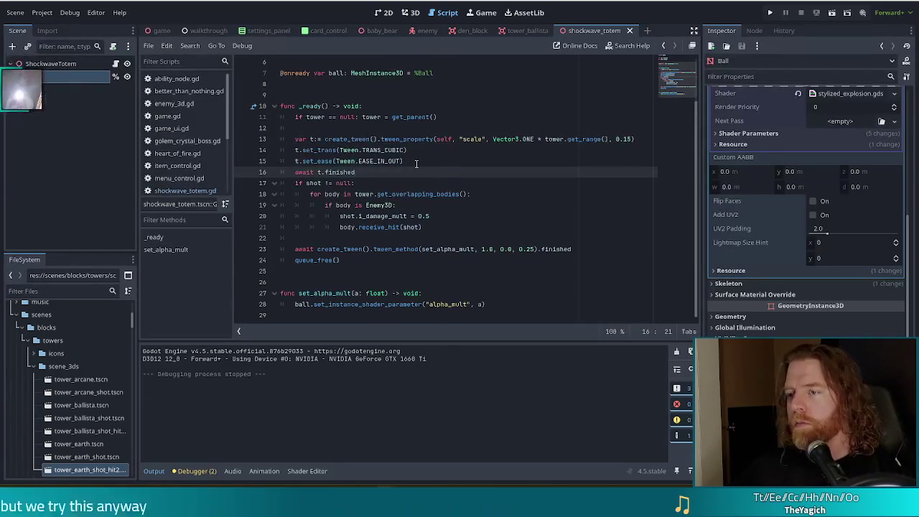
click(416, 162)
key(Down)
key(ctrl+s)
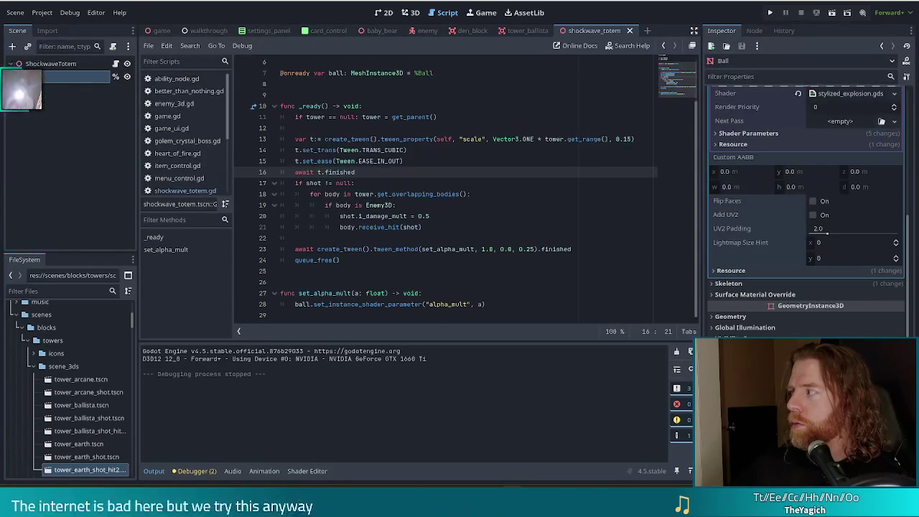
key(F5)
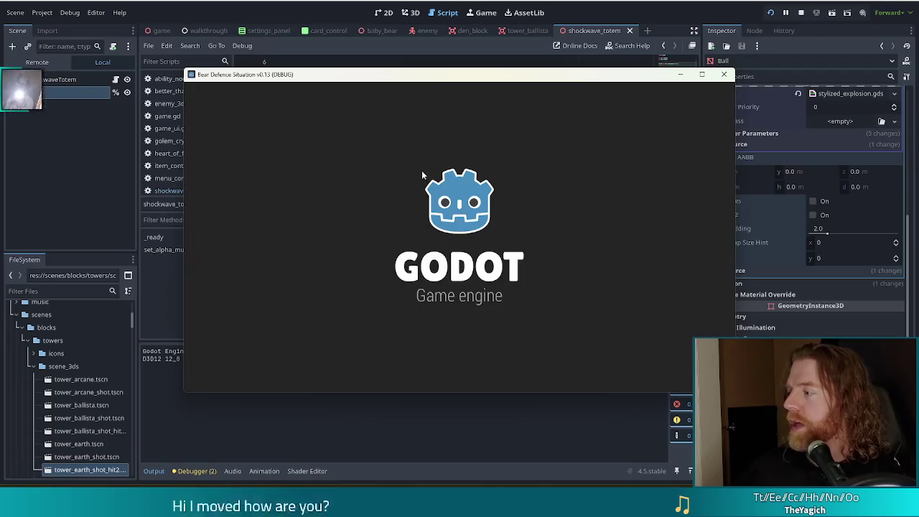
Step: Start a new game and grant the Shockwave Totem wish via add_wish shockwave_totem
click(314, 244)
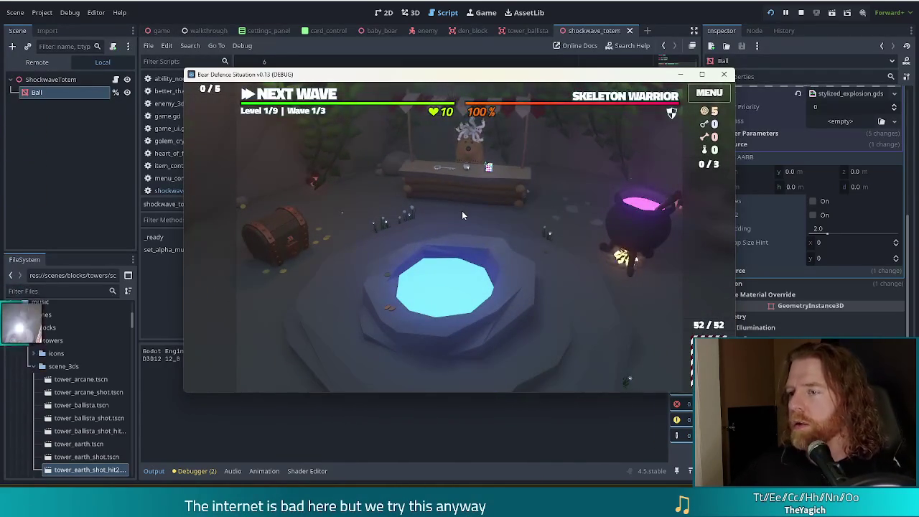
key(grave)
text(add_wish )
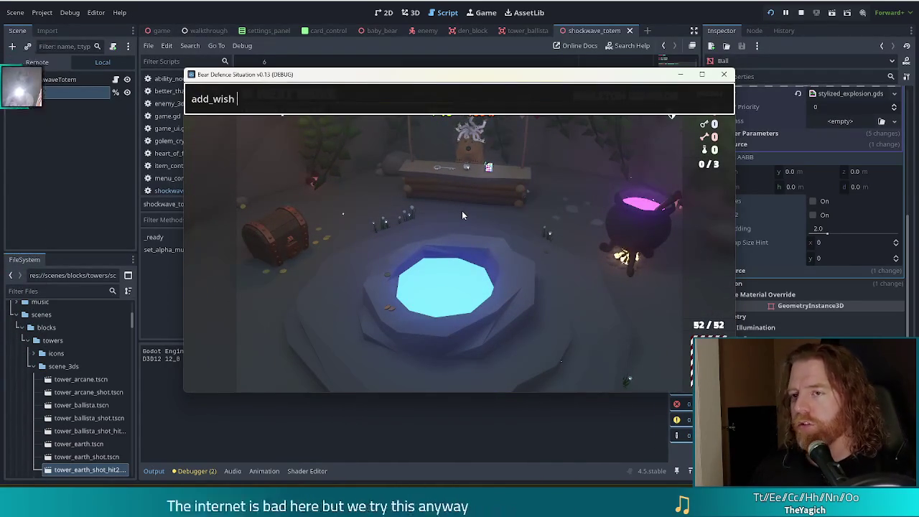
text(shockwave)
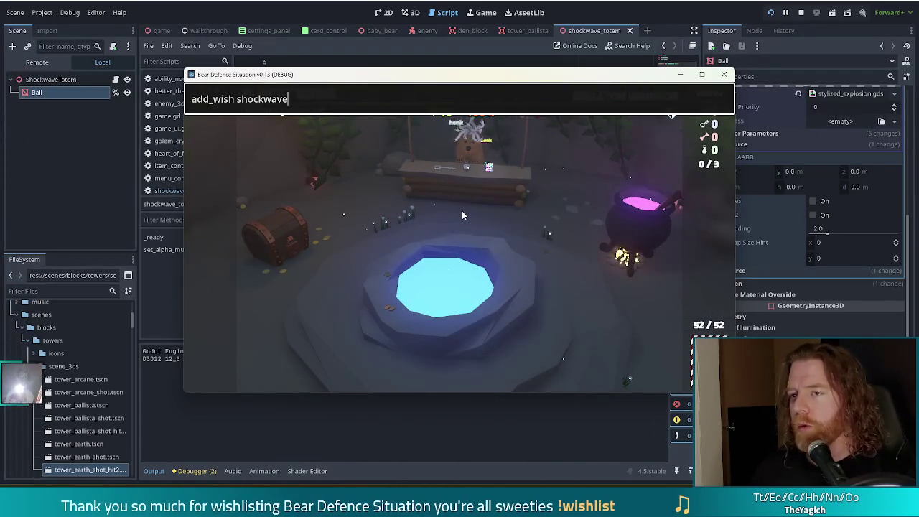
text(_totem)
key(Return)
key(grave)
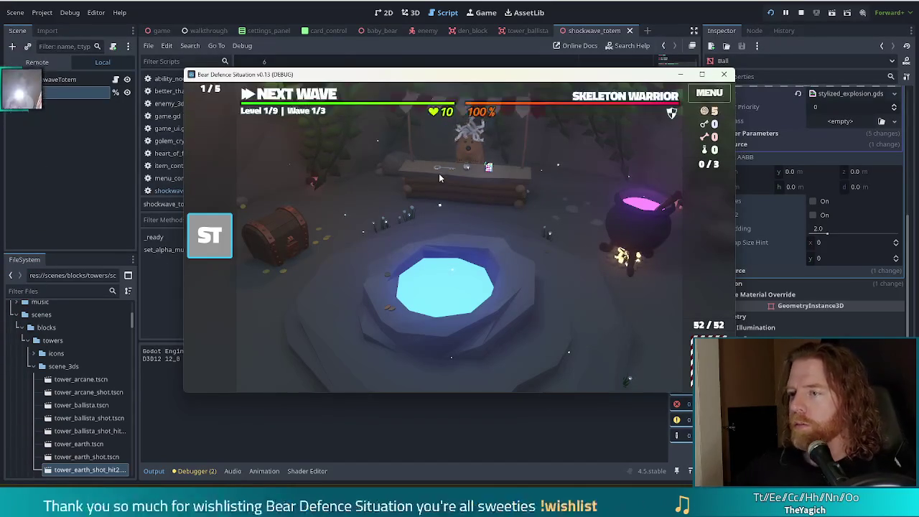
mouse_move(211, 240)
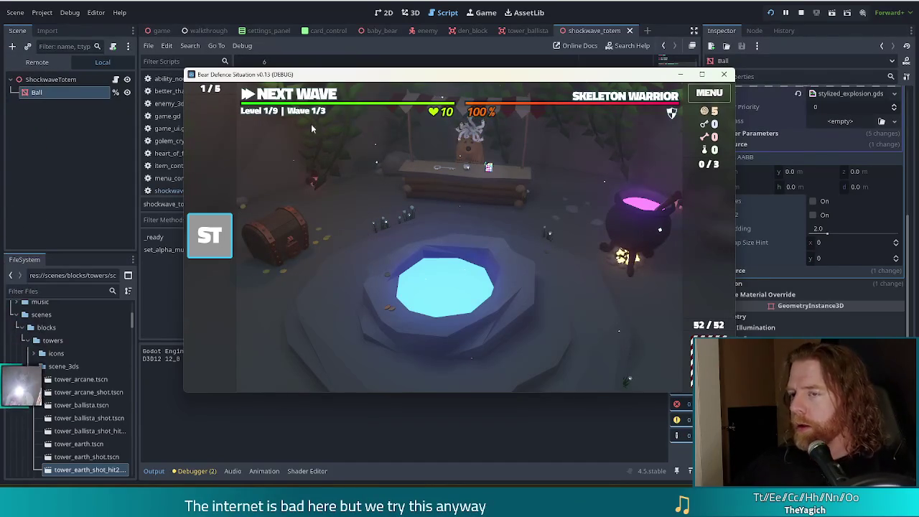
Step: Place a first ballista beside the path, clear wave 1, and dismiss its summary
click(317, 96)
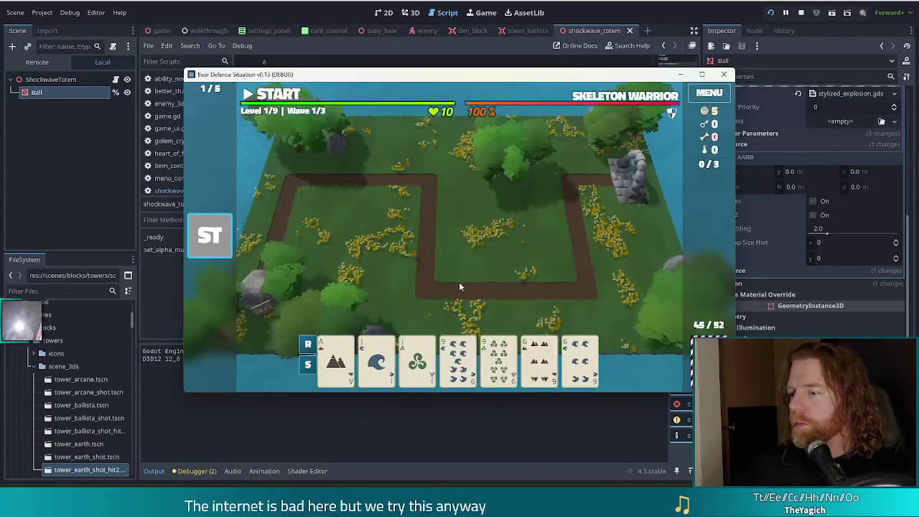
click(417, 359)
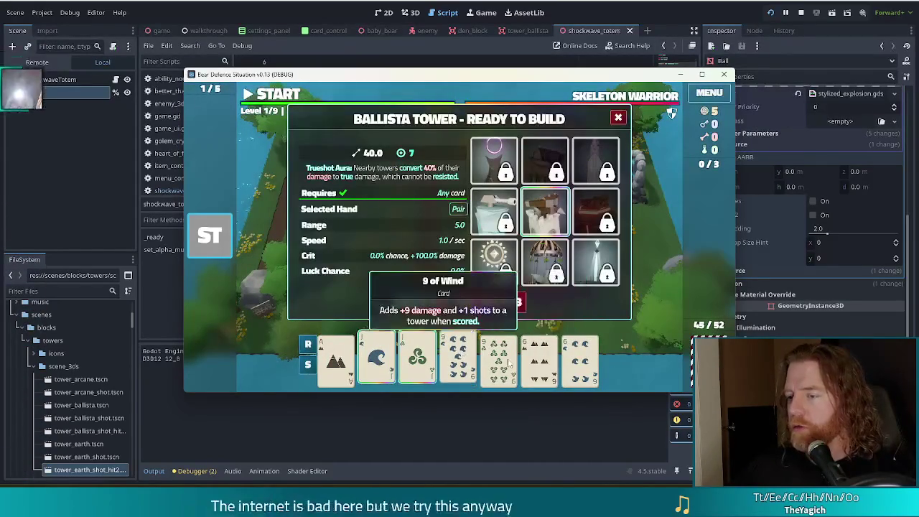
click(420, 301)
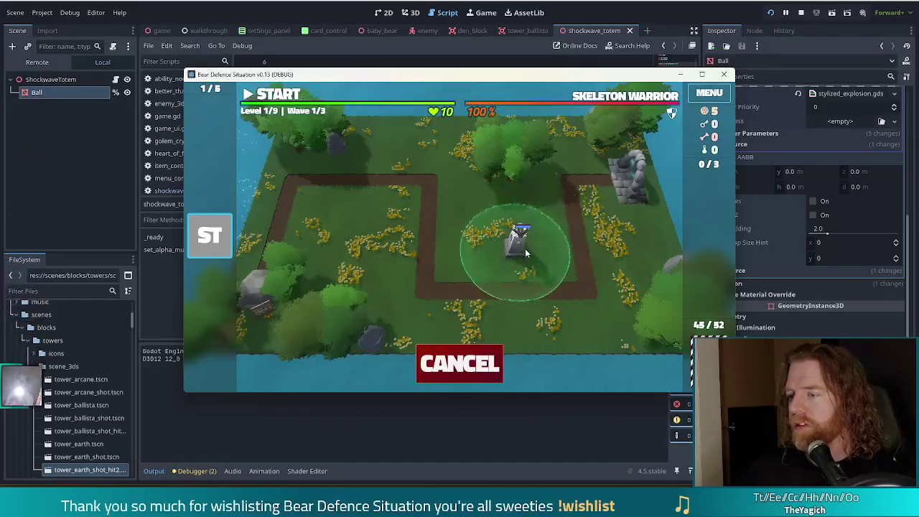
click(535, 253)
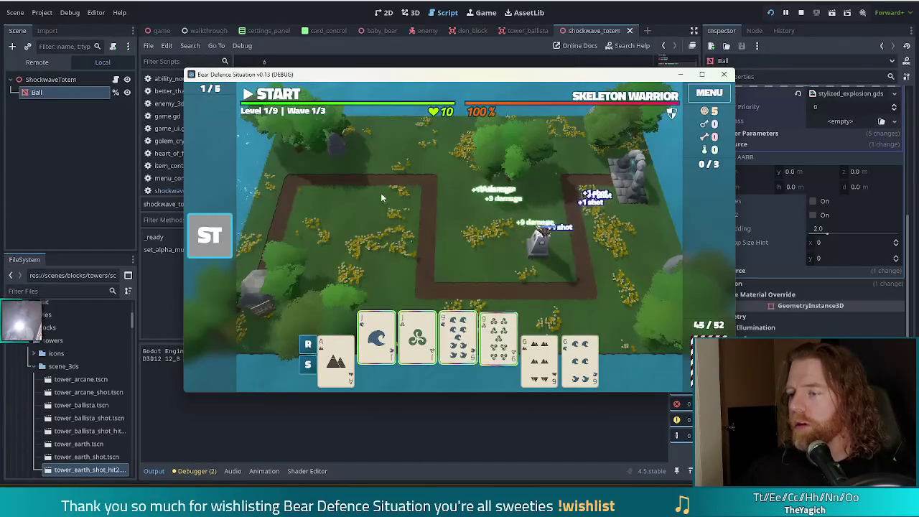
click(285, 96)
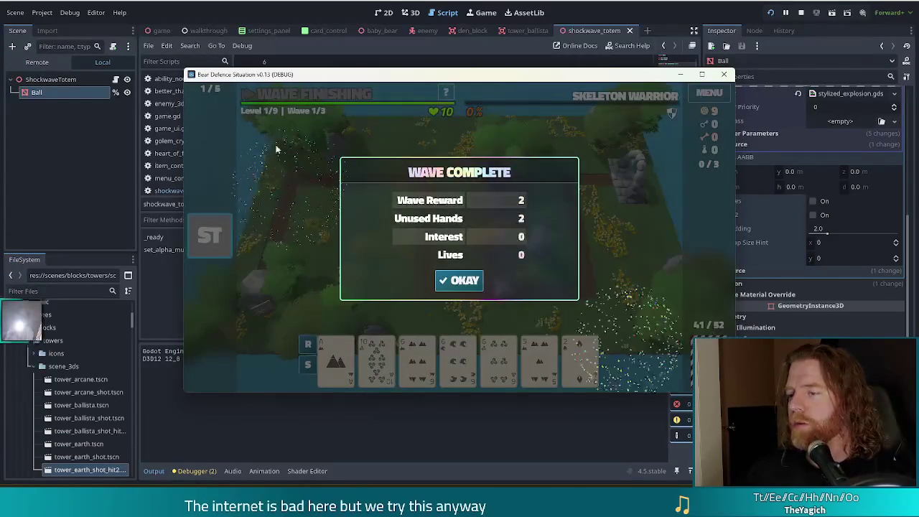
click(460, 280)
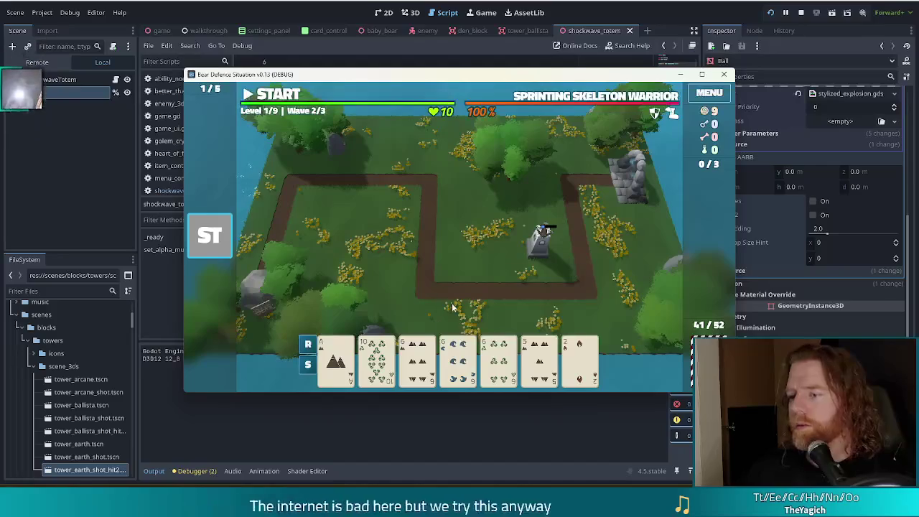
Step: Discard twice, build a second ballista with a full house, then clear wave 2
click(540, 359)
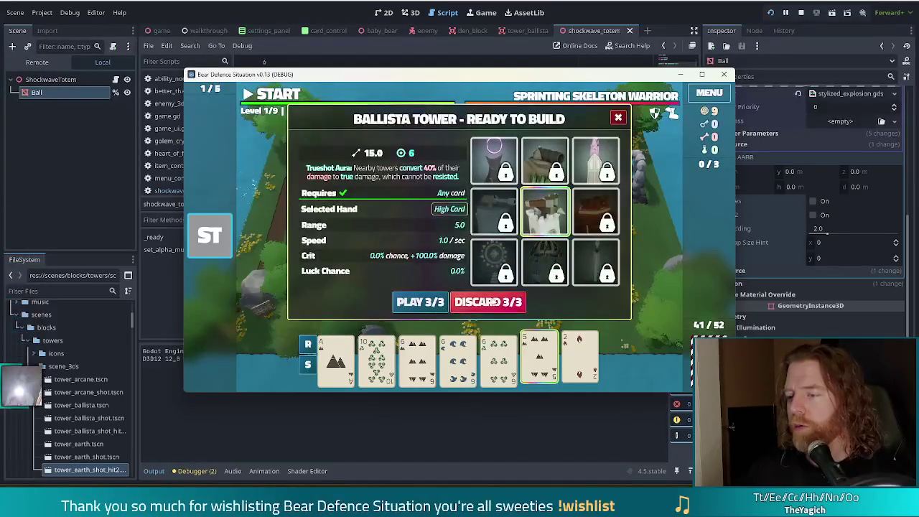
click(495, 302)
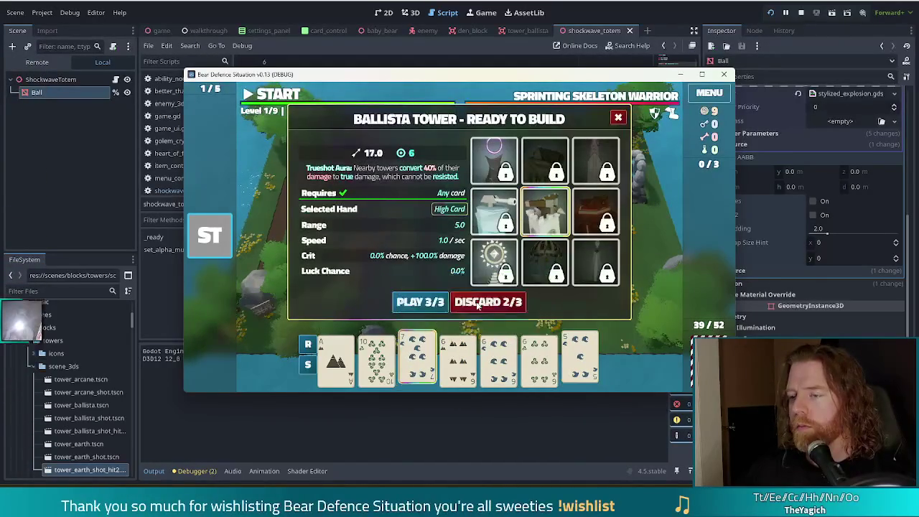
click(492, 301)
click(417, 360)
click(457, 360)
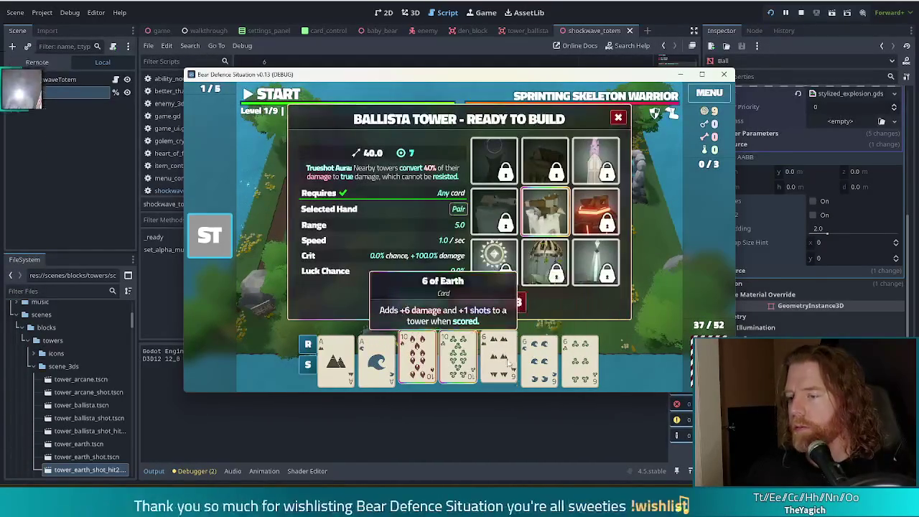
click(499, 360)
click(539, 359)
click(580, 359)
click(412, 302)
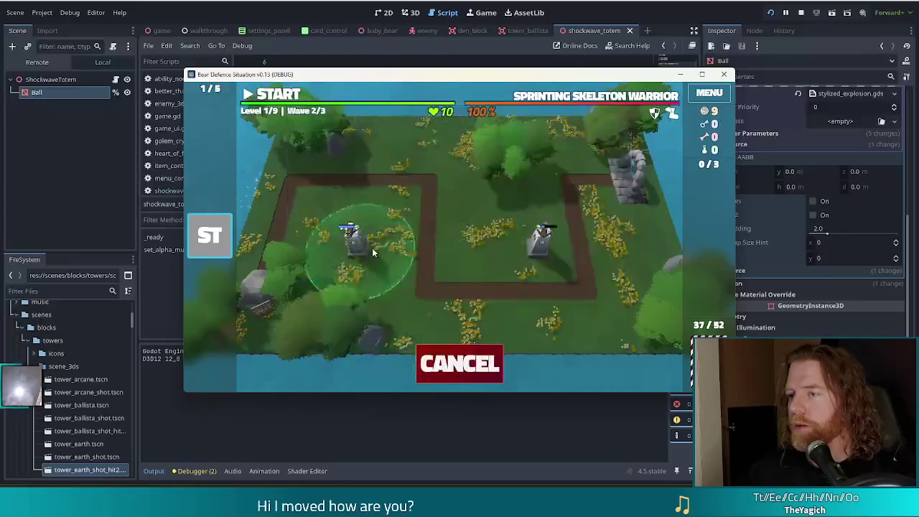
click(470, 241)
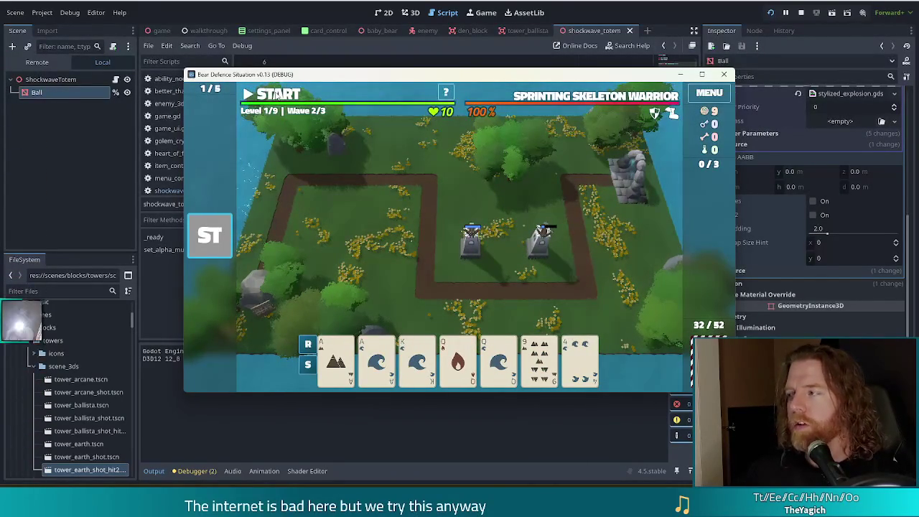
click(275, 97)
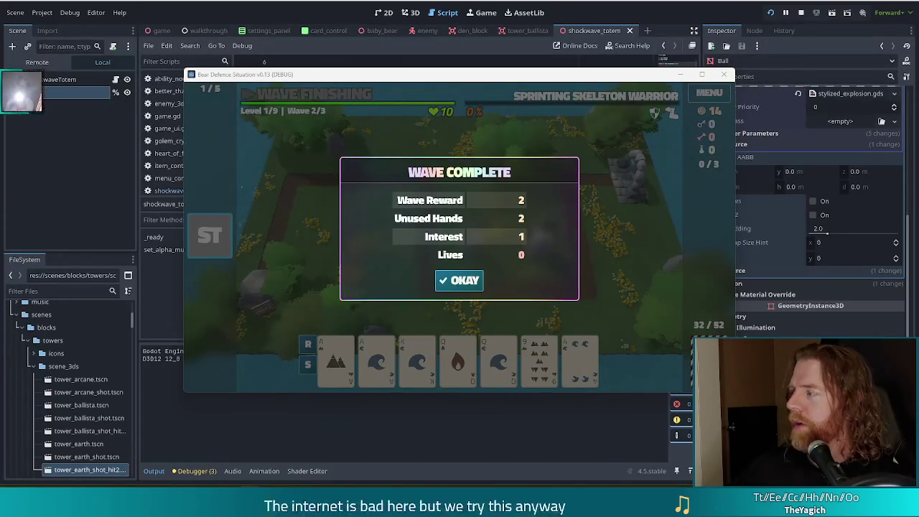
click(465, 281)
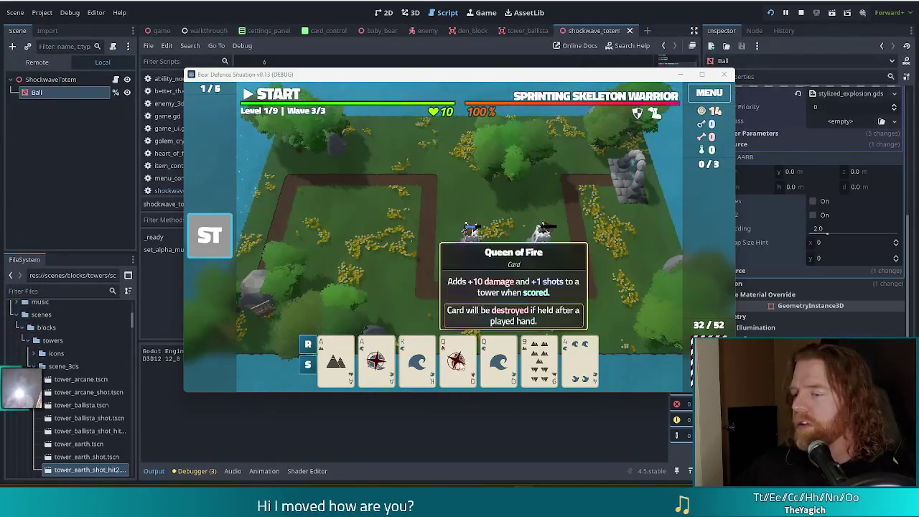
Step: Build a third ballista with a Two Pair hand near the others and start wave 3
click(335, 357)
click(376, 357)
click(457, 357)
click(499, 357)
click(421, 302)
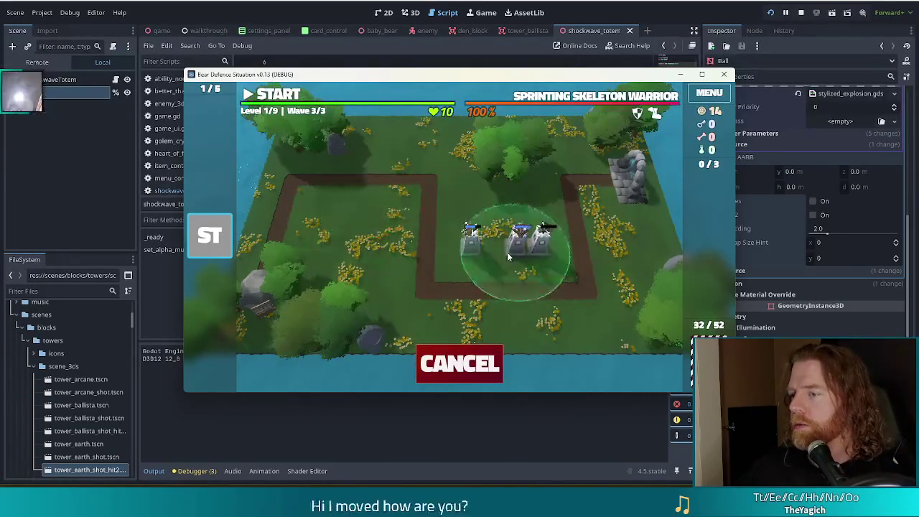
click(567, 266)
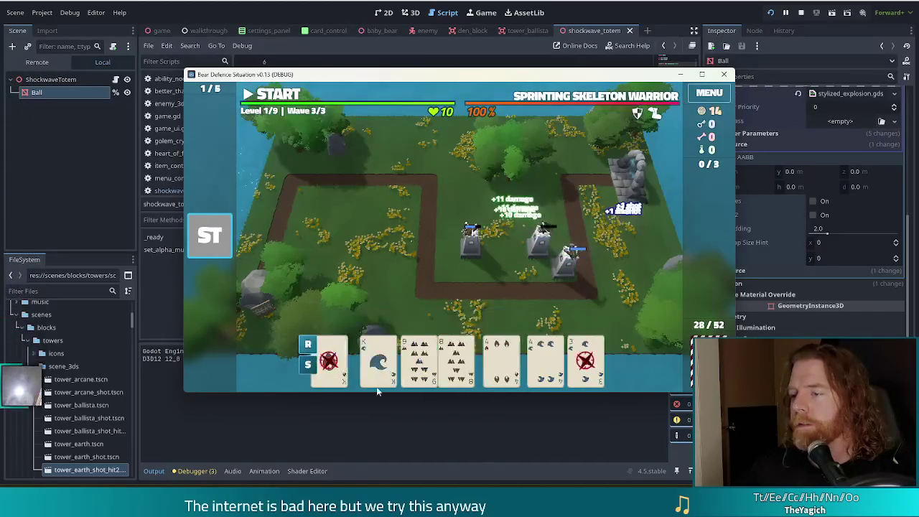
click(267, 96)
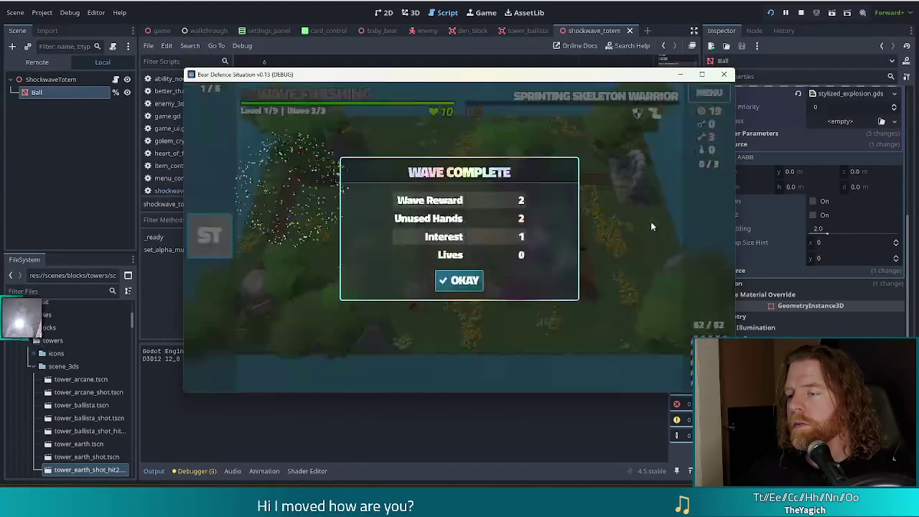
Step: Dismiss the wave summary, choose the Shots upgrade, and stop the running game
click(463, 282)
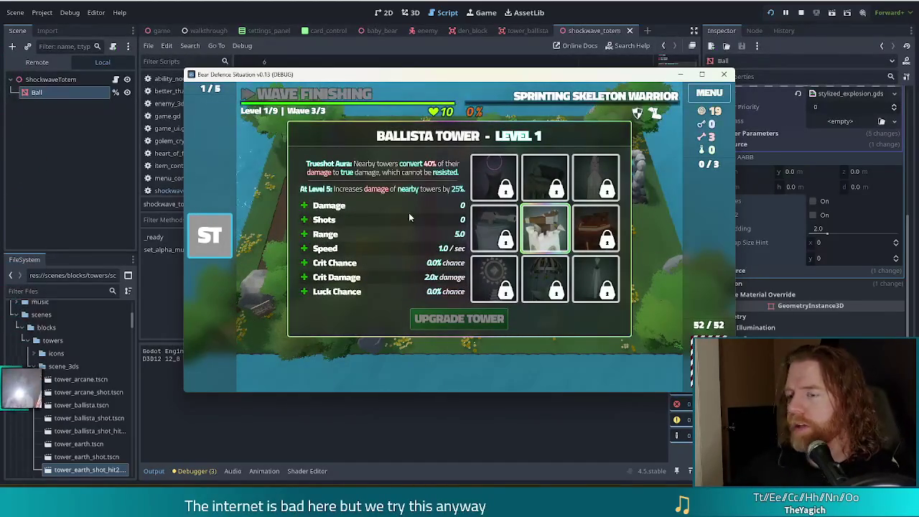
click(327, 220)
click(481, 323)
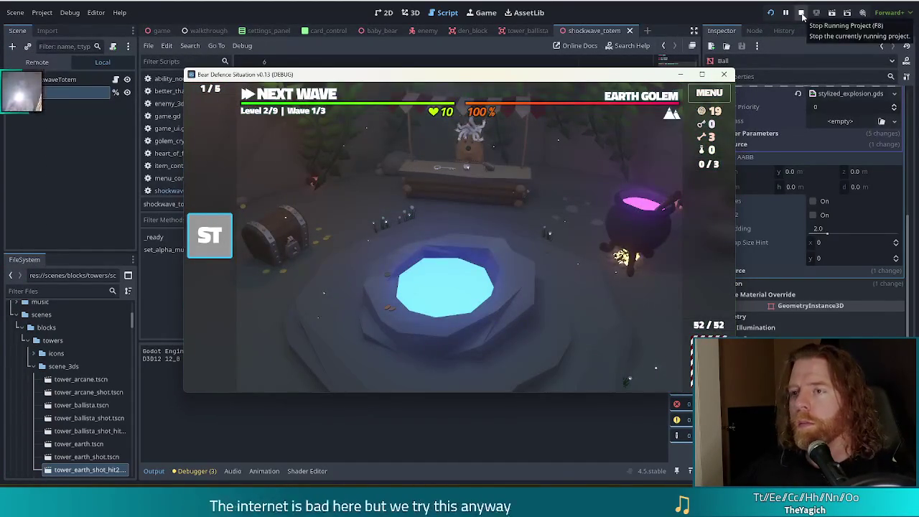
click(803, 16)
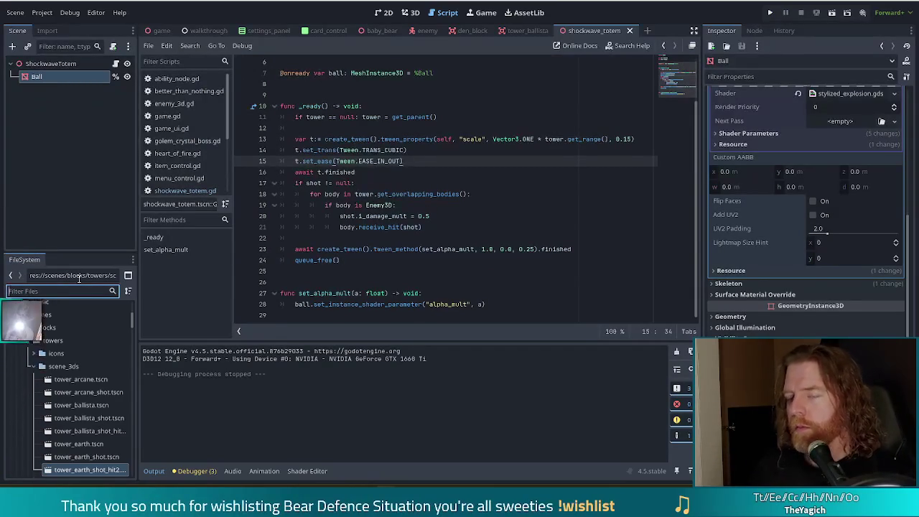
Step: Filter FileSystem for 'skeleton' and change skeleton_warrior_boss.tres's Name to 'The Berserker'
text(skeleton)
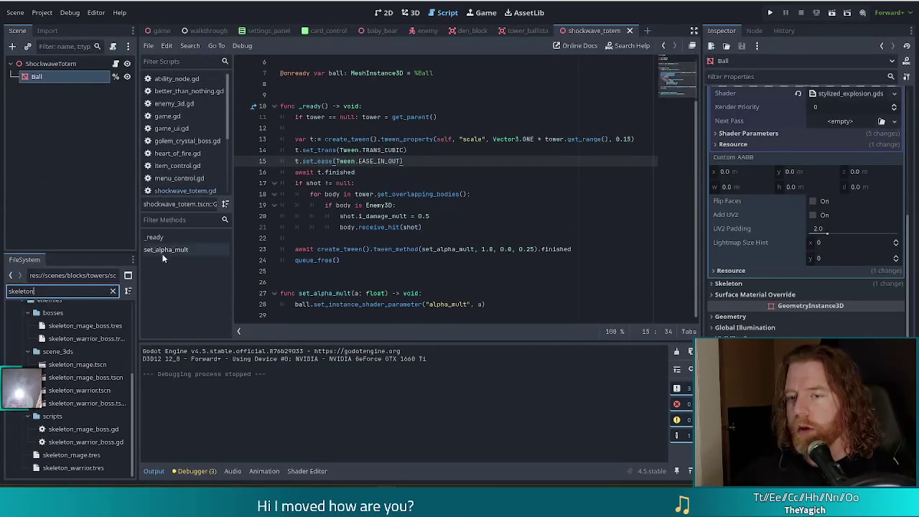
click(86, 338)
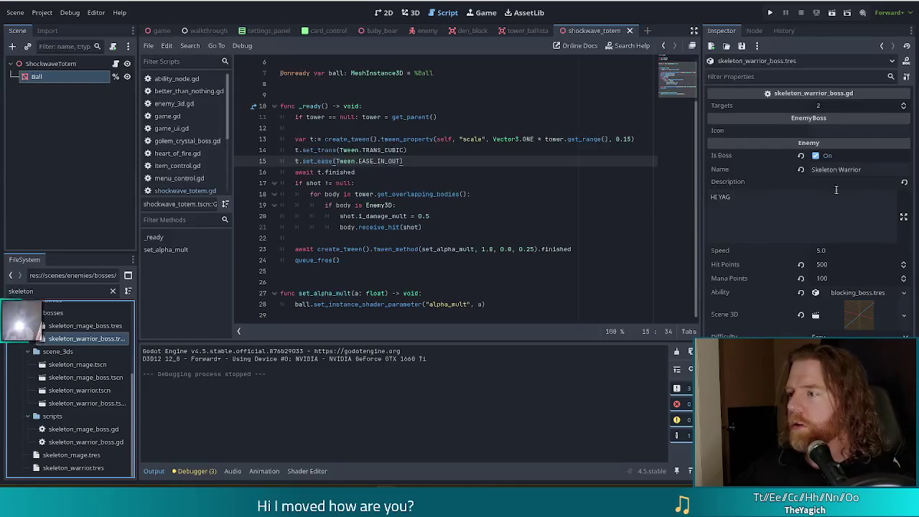
click(833, 170)
text(he Berserker)
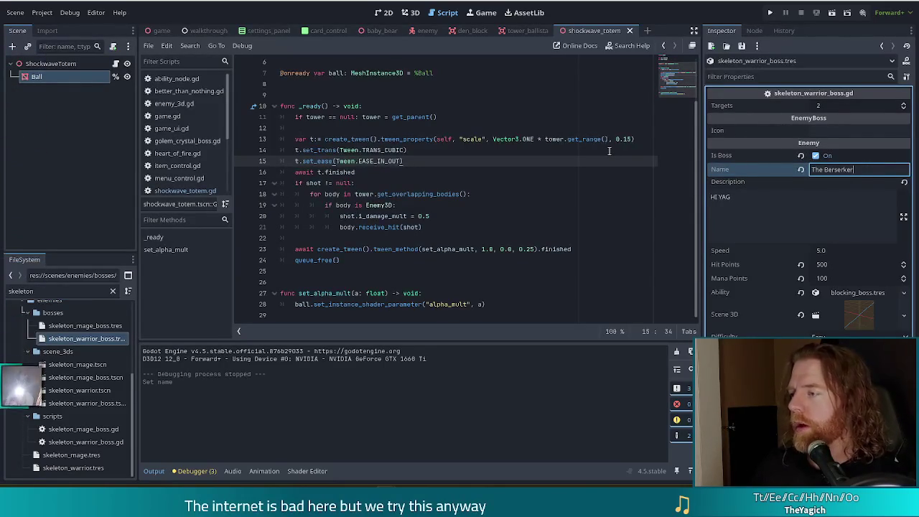
click(747, 201)
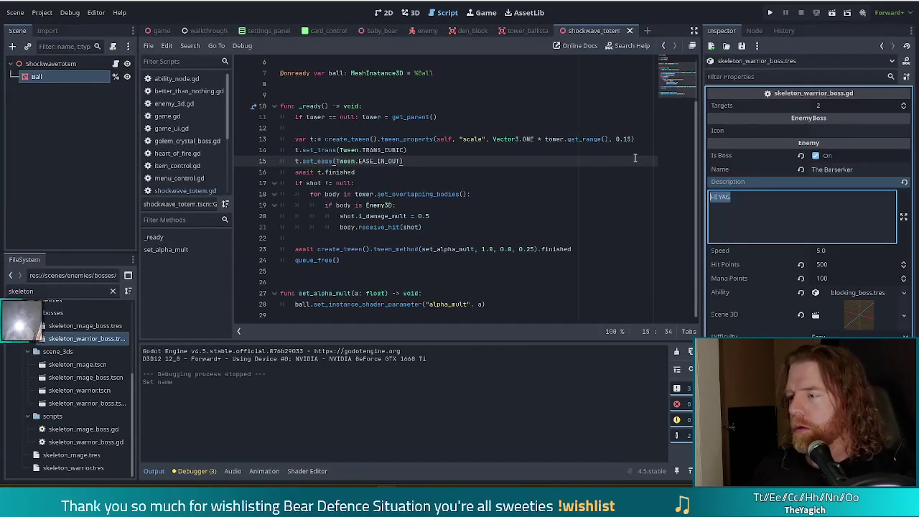
Step: Rewrite the Description: marked cards remaining in hand when playing a hand will be [v_bad]deleted
text(Each hand, two random cards are marked for)
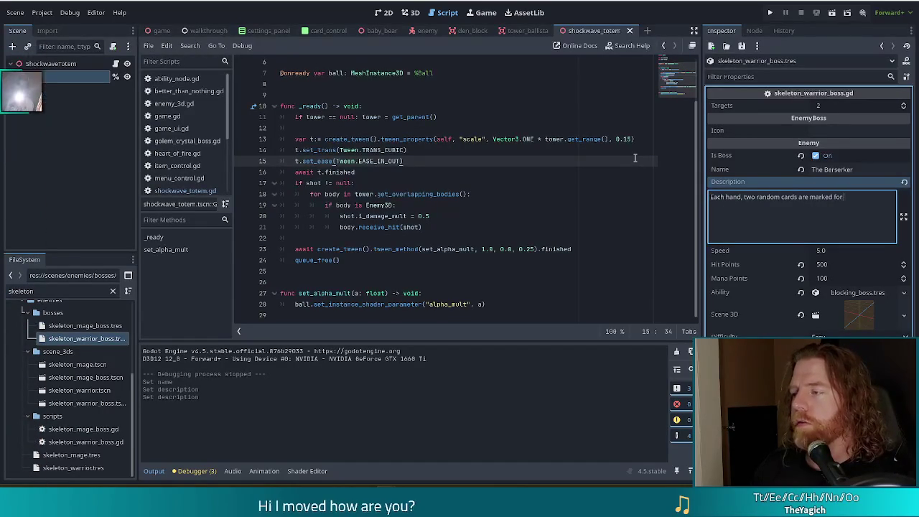
text(deletion.)
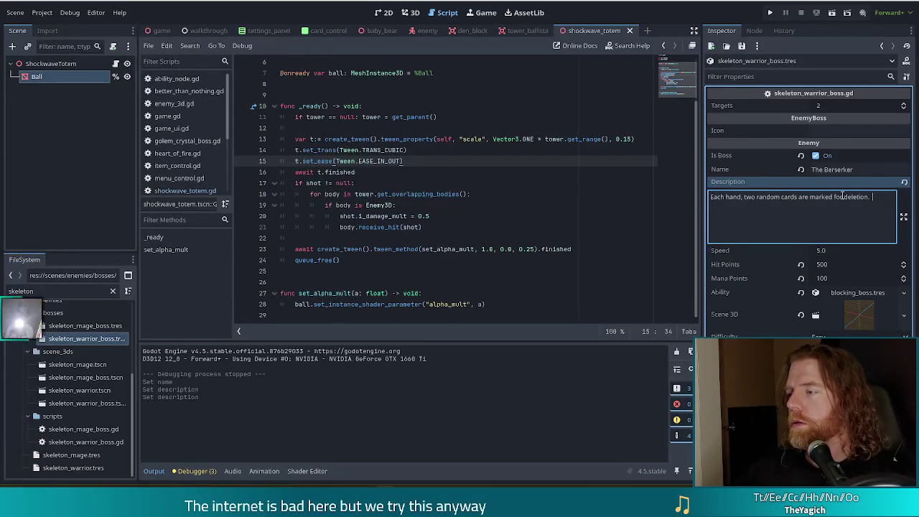
drag(833, 197, 860, 210)
key(BackSpace)
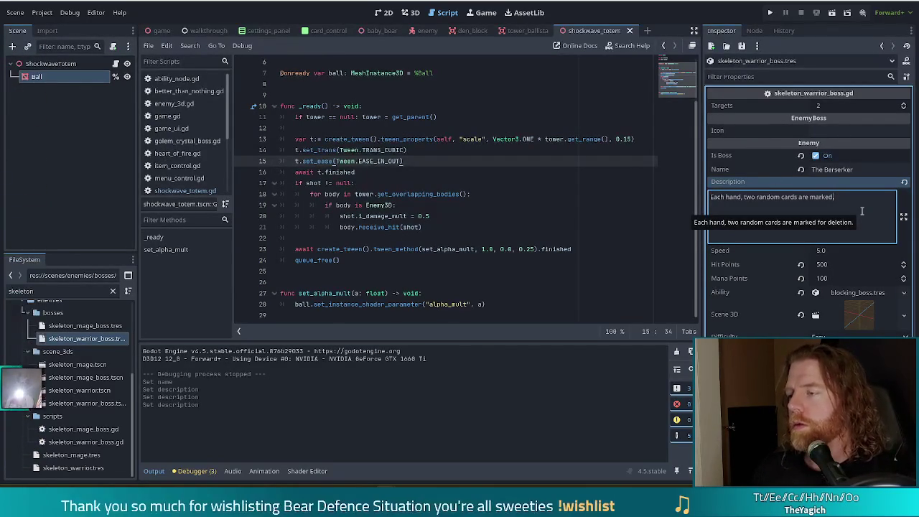
key(ctrl+a)
text(Two)
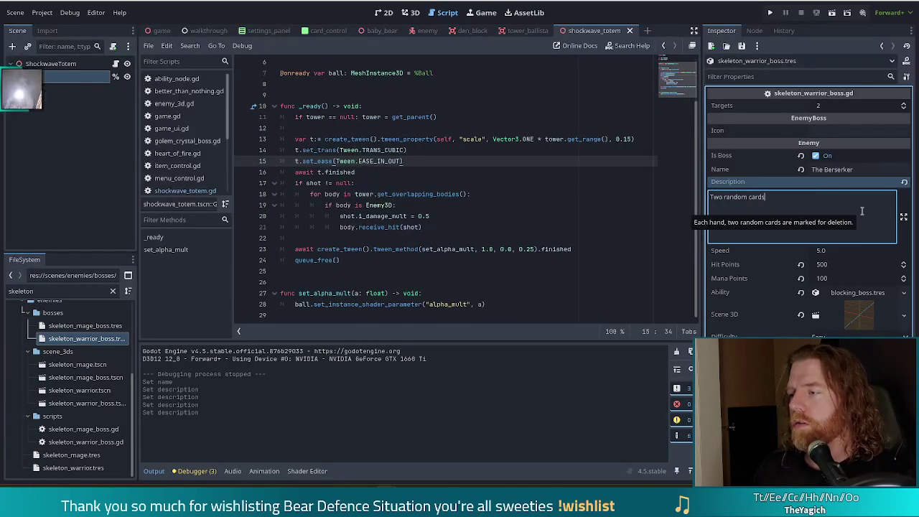
key(ctrl+a)
text(Mark)
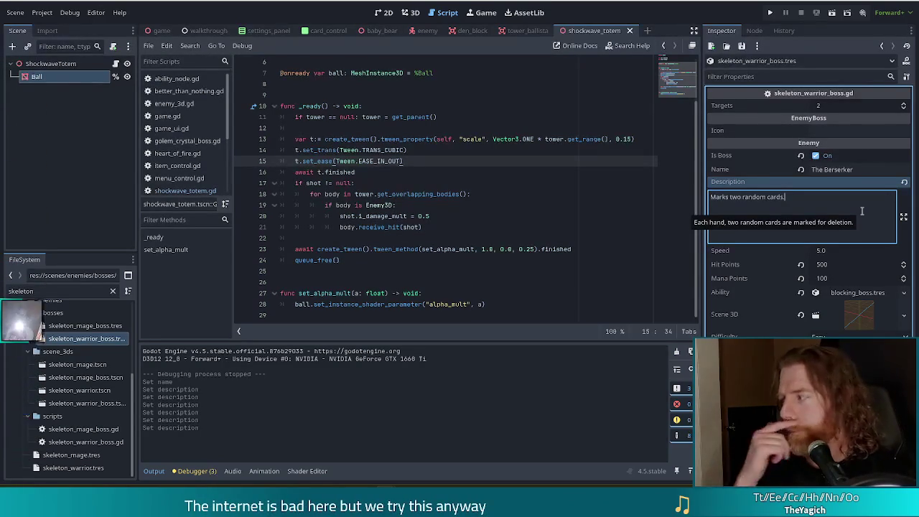
text(these ca)
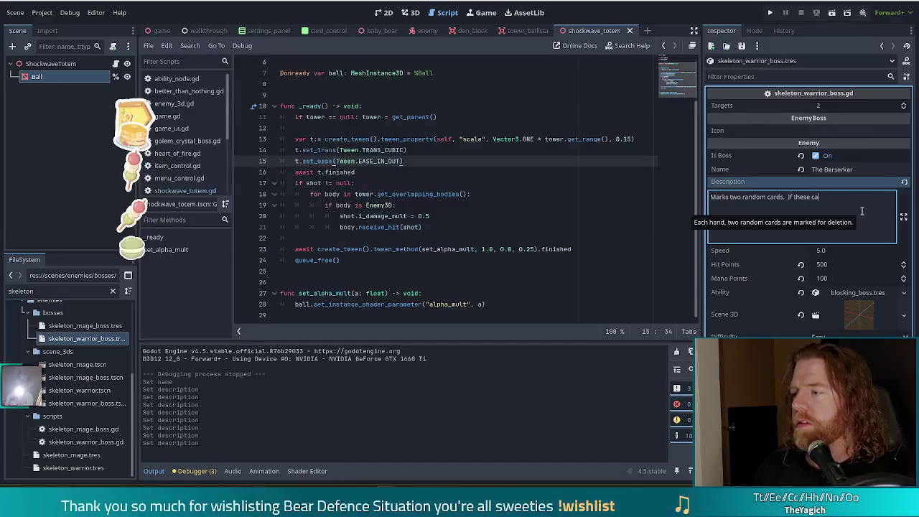
text(rds remain in y)
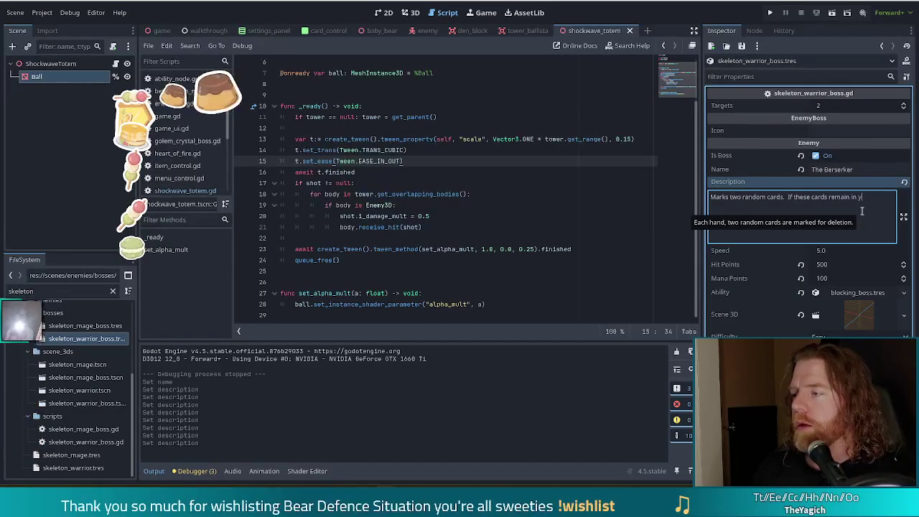
text(our hand when )
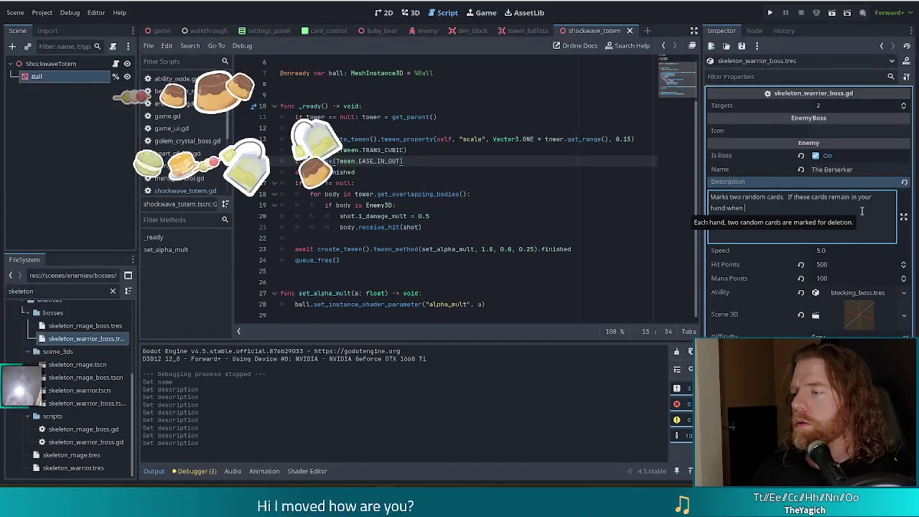
text(playing )
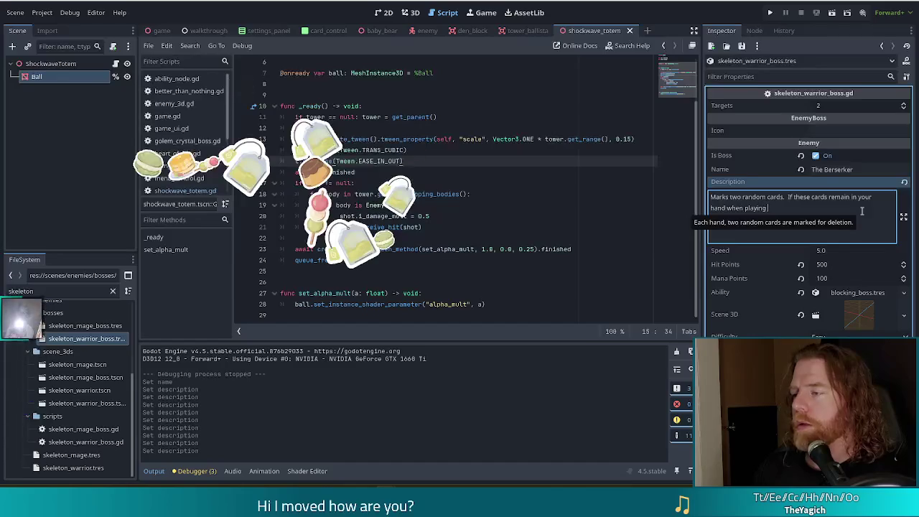
text(a hand, they will)
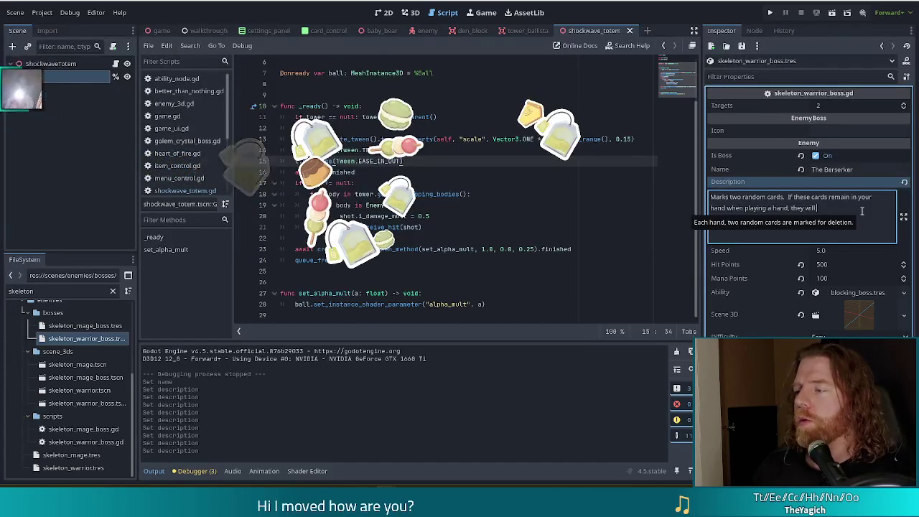
text( be deleted.)
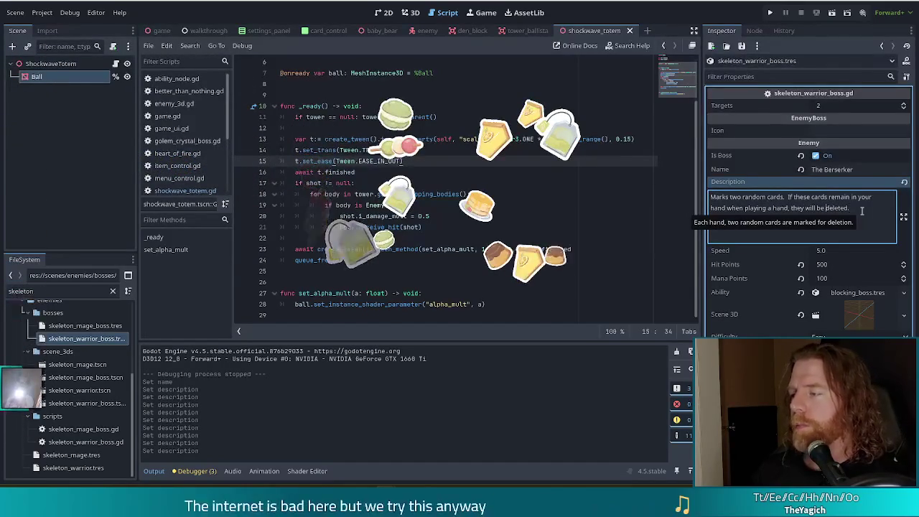
text([y_bad)
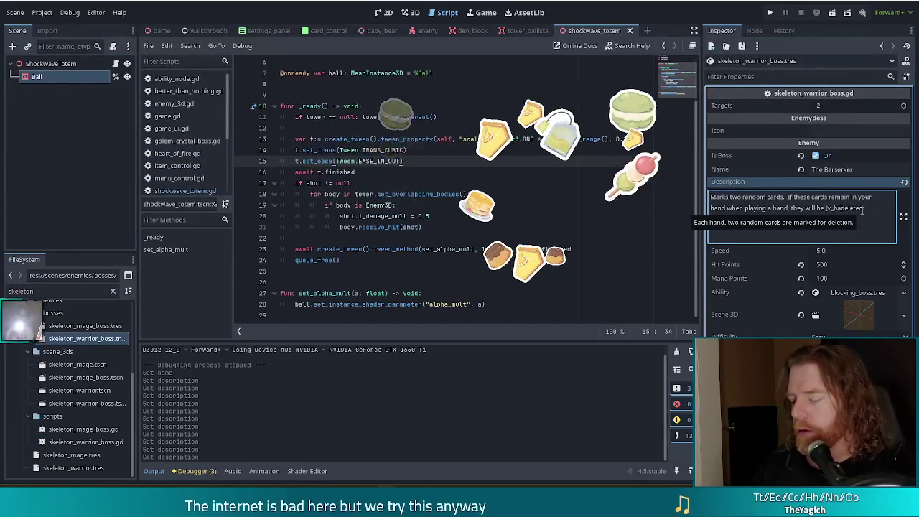
text(])
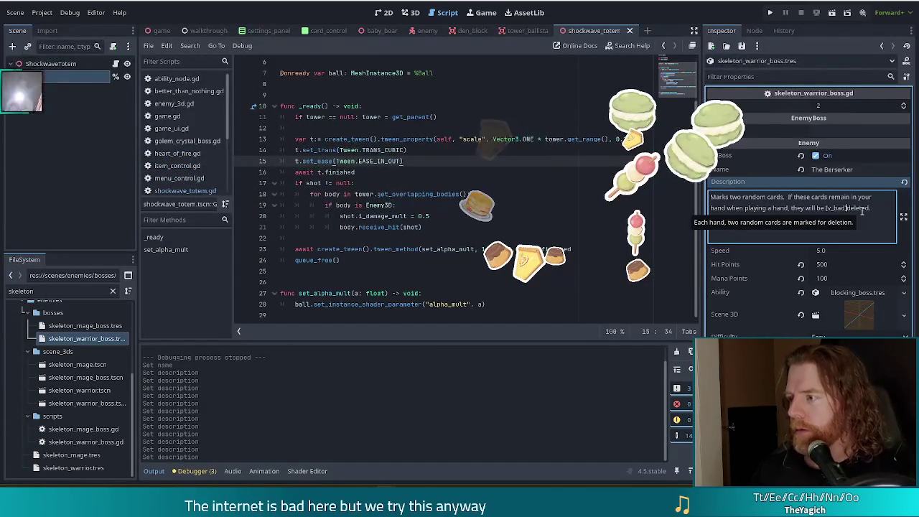
text([/y_)
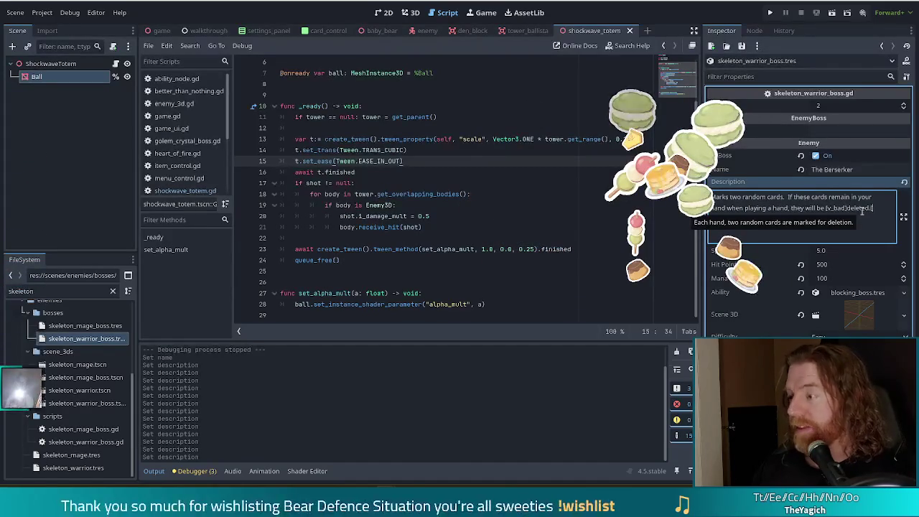
key(BackSpace)
key(BackSpace)
key(BackSpace)
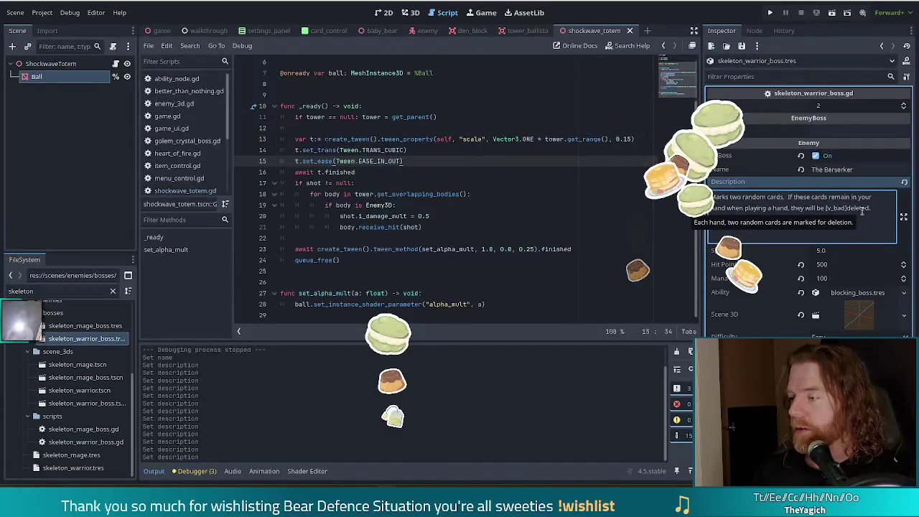
text([v_bad])
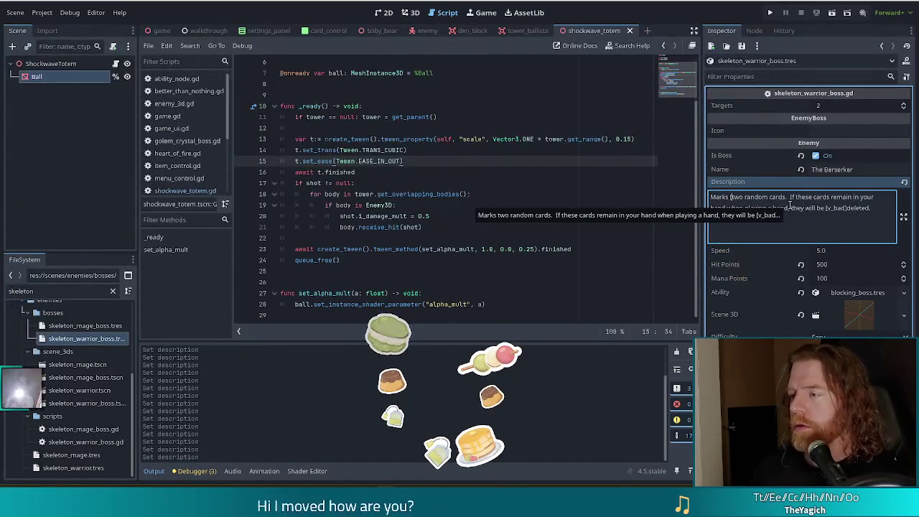
text(good])
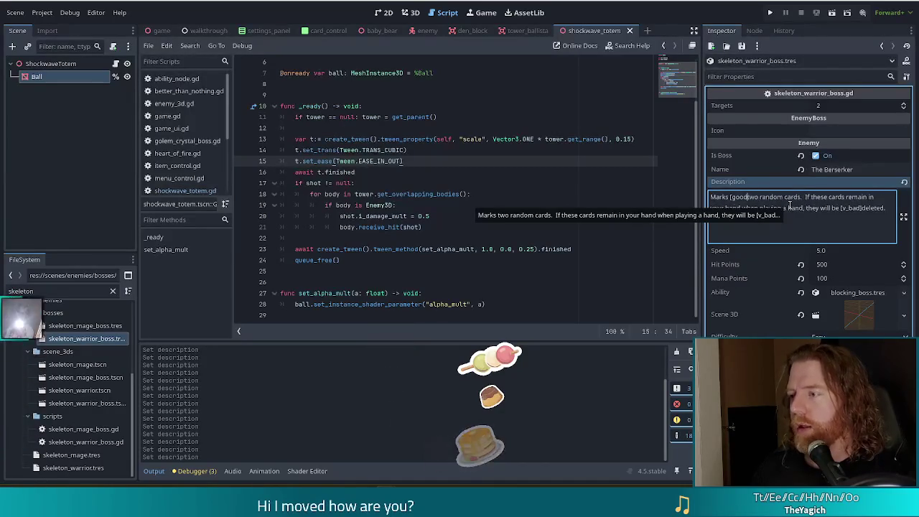
text([)
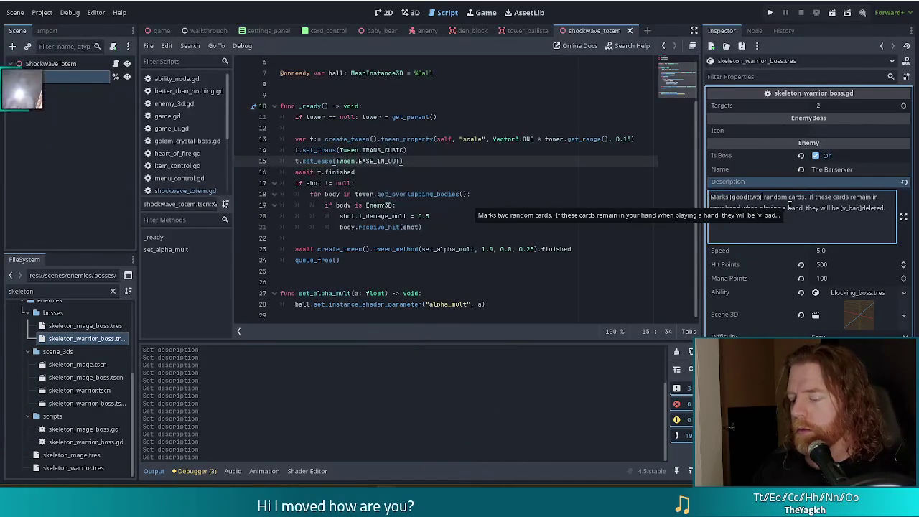
text(good)
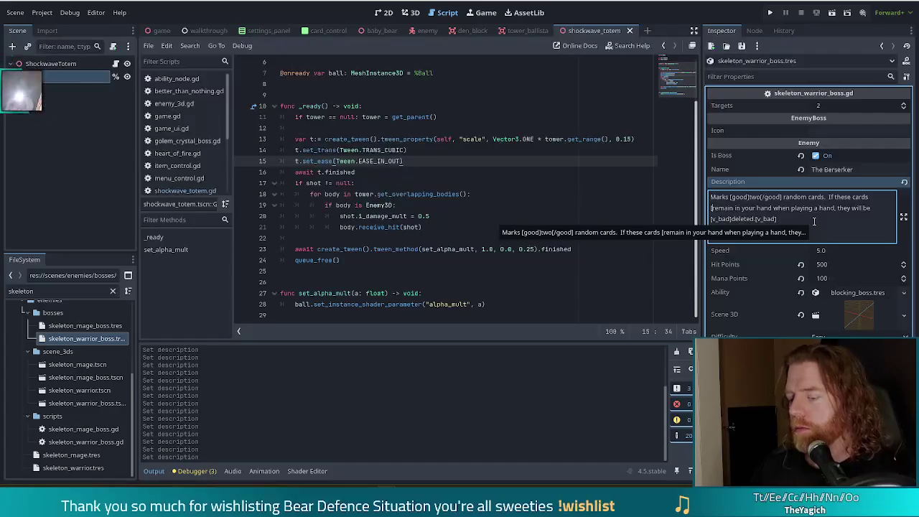
Step: Wrap 'two' and 'remain' in [good] tags, close the [v_bad] tag, and save
text([good]two)
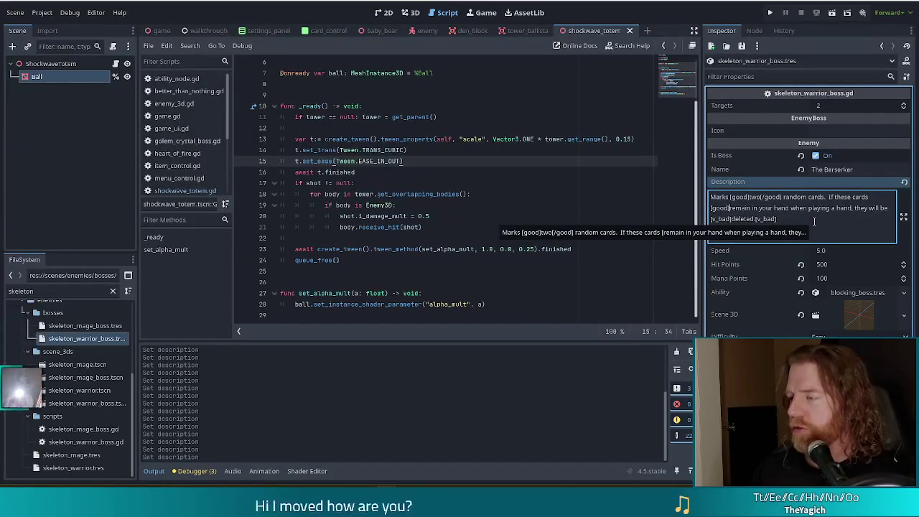
text([/good])
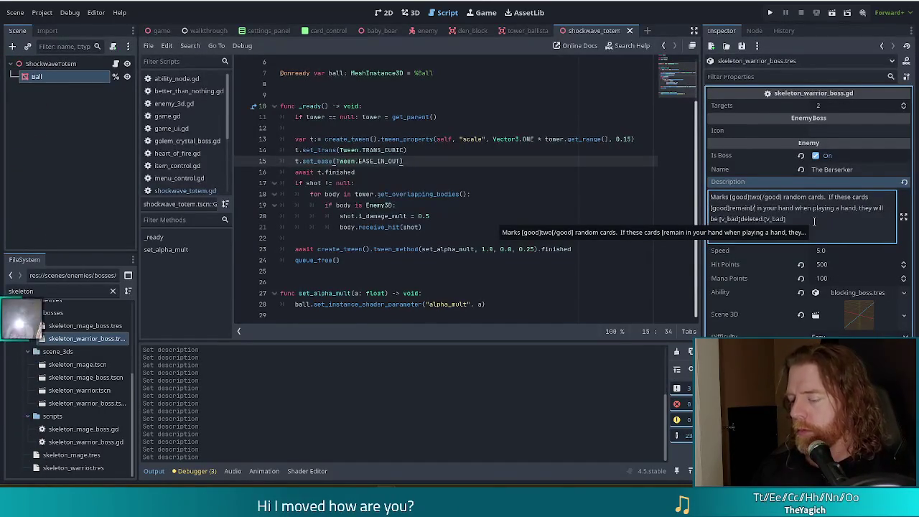
key(ctrl+s)
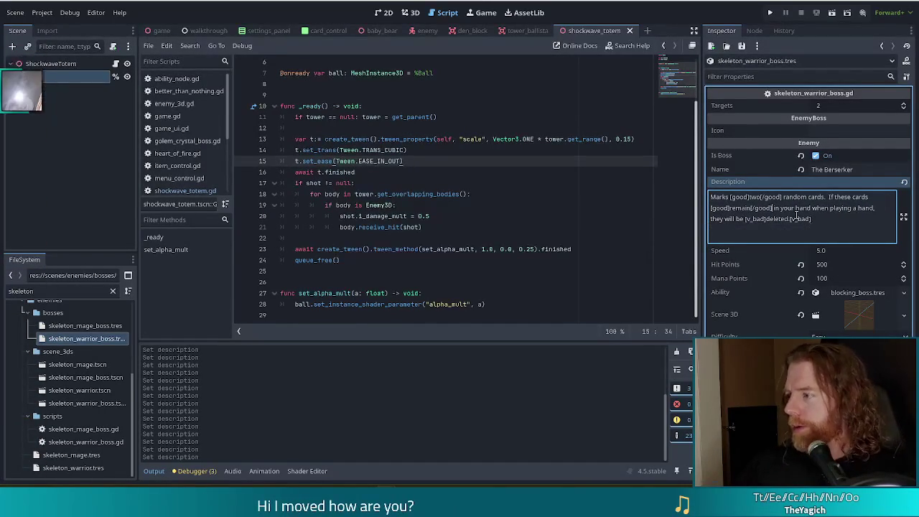
click(825, 208)
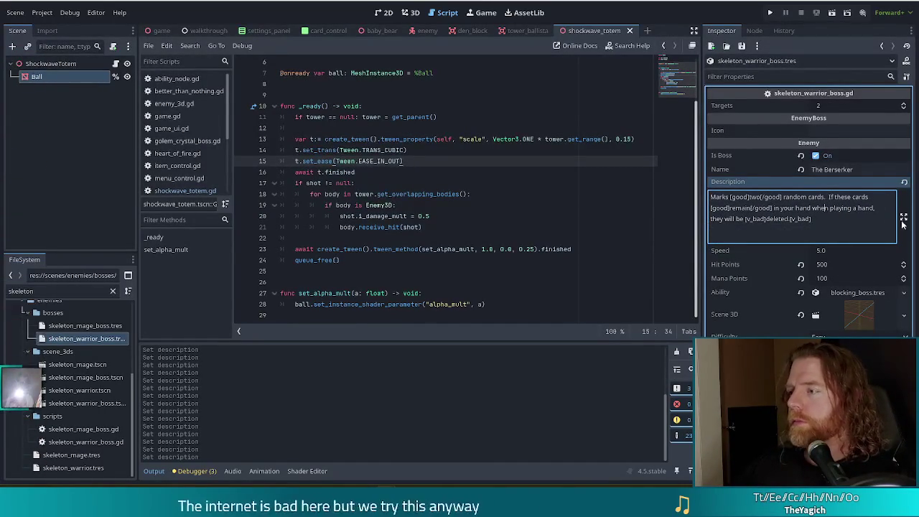
click(814, 198)
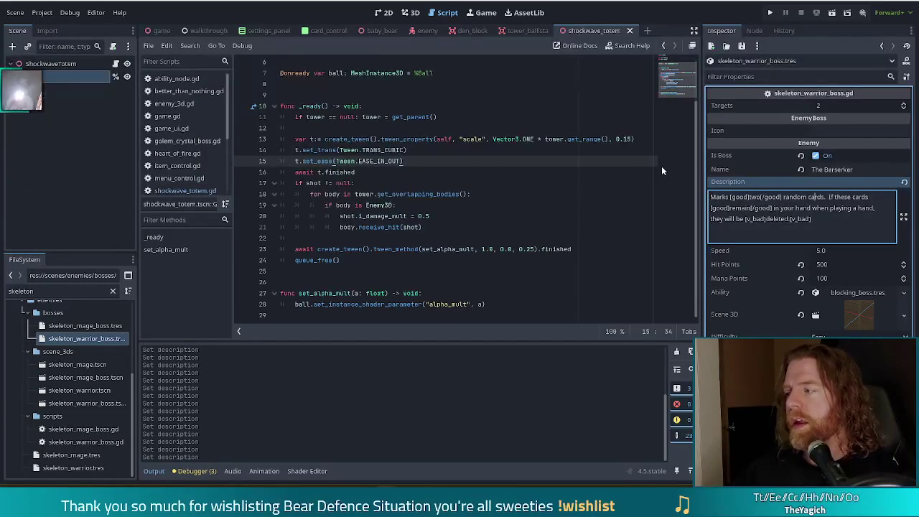
Step: Run the project, close the popped-up browser window, and start a new game
click(772, 13)
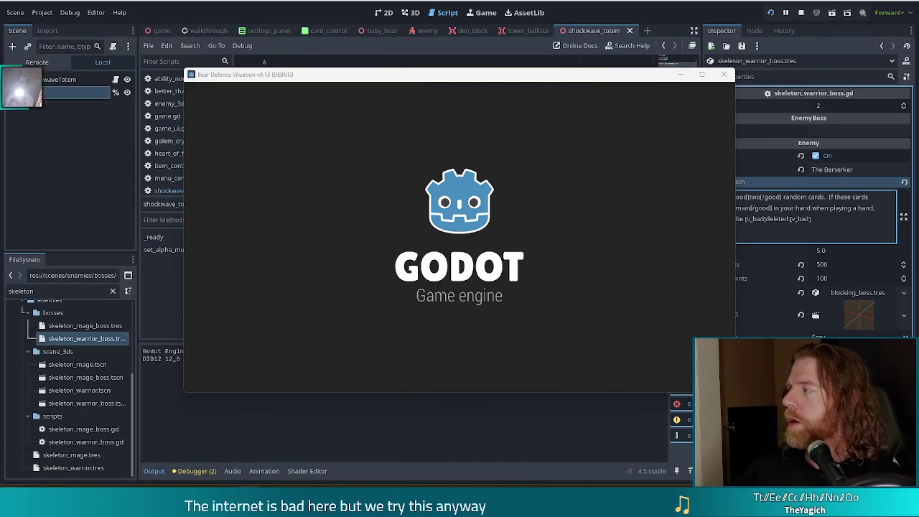
key(alt+Tab)
drag(678, 12, 491, 9)
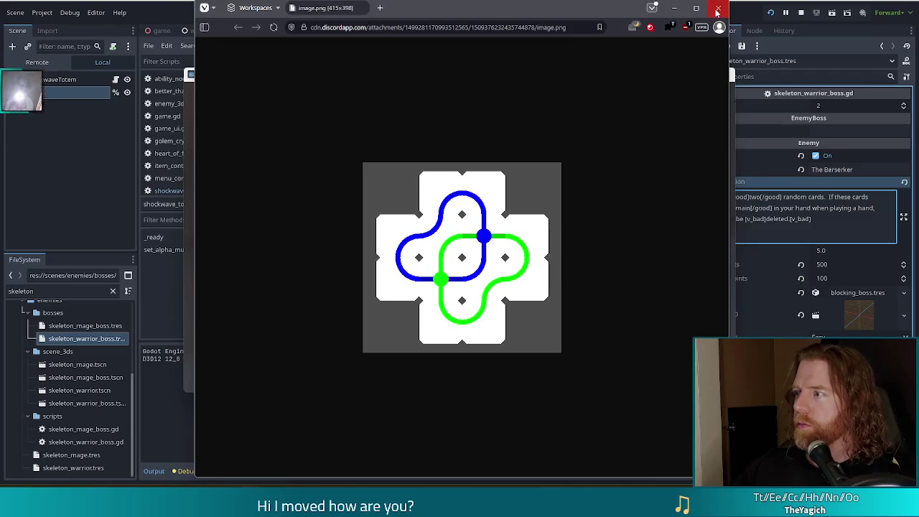
click(717, 12)
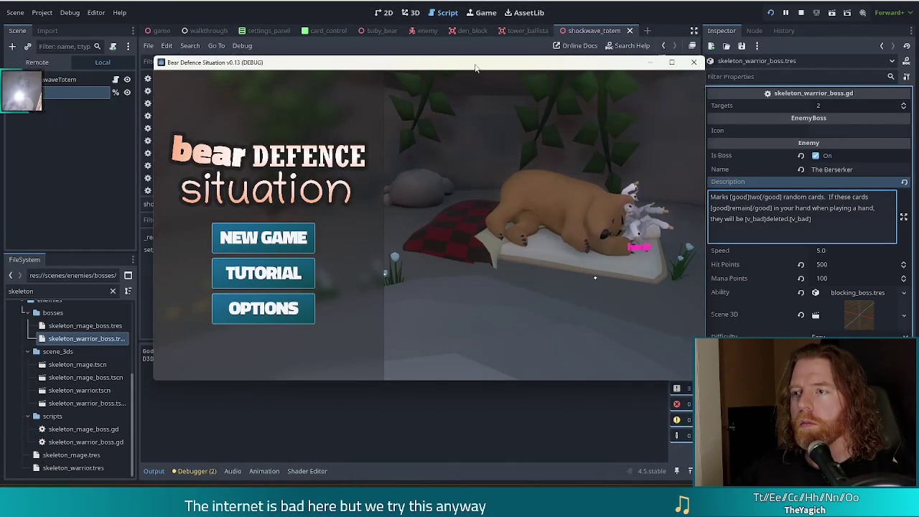
click(228, 243)
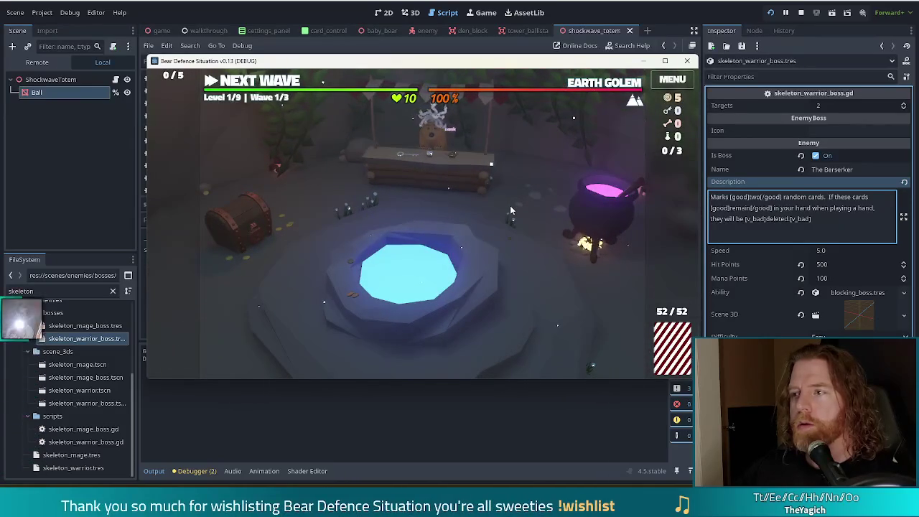
Step: Enter 'set_enemy skeleton_warrior' in the in-game console to make the level's enemy Skeleton Warrior
key(grave)
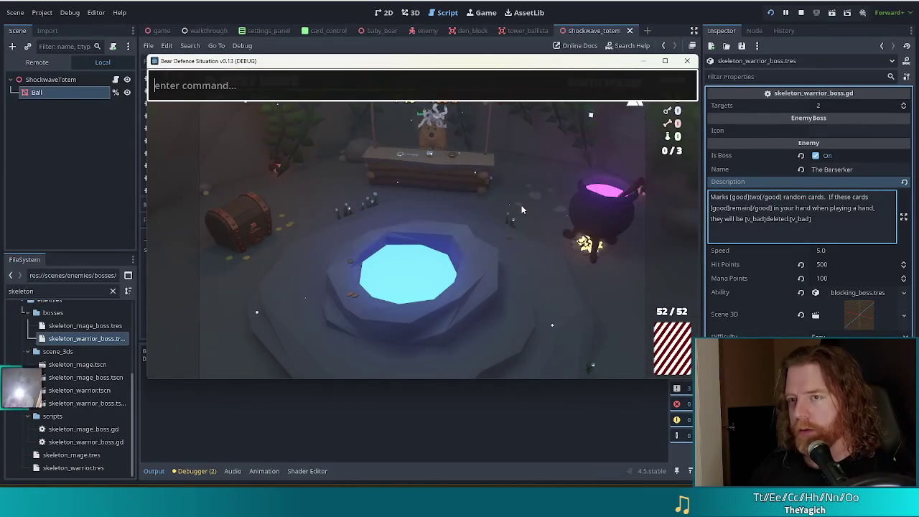
text(set_enemy skeleton_)
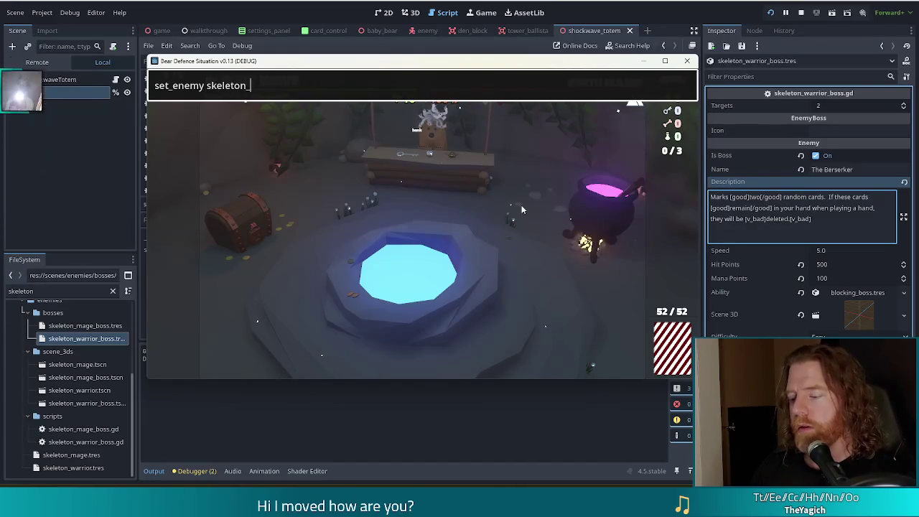
text(ior)
key(Return)
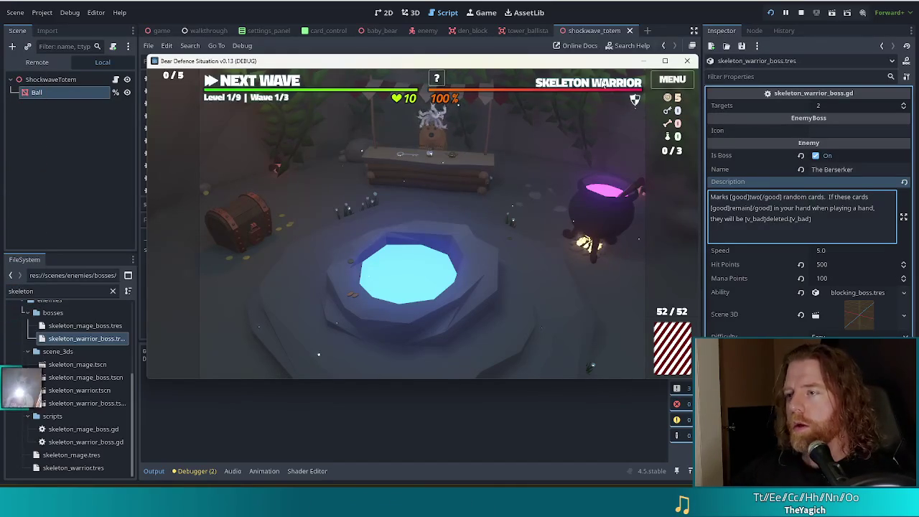
mouse_move(591, 87)
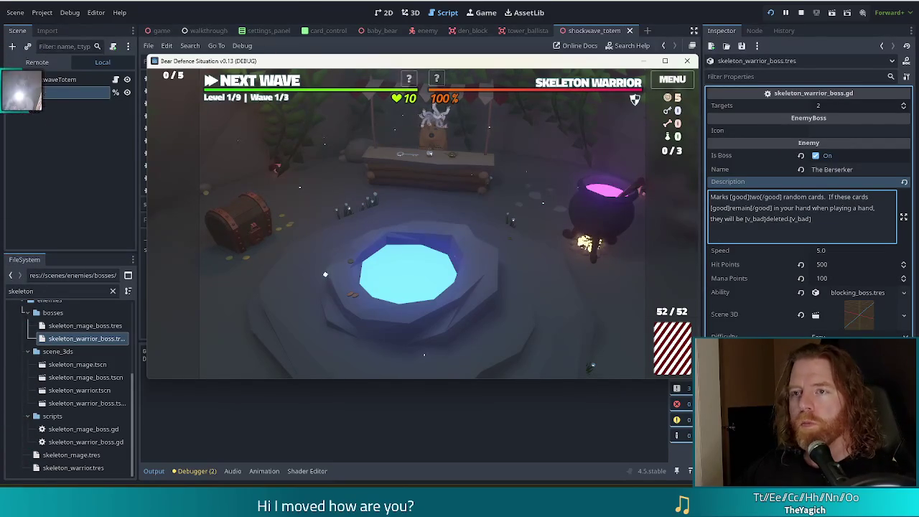
Step: Close the running game window and focus the boss's empty Icon field
click(687, 60)
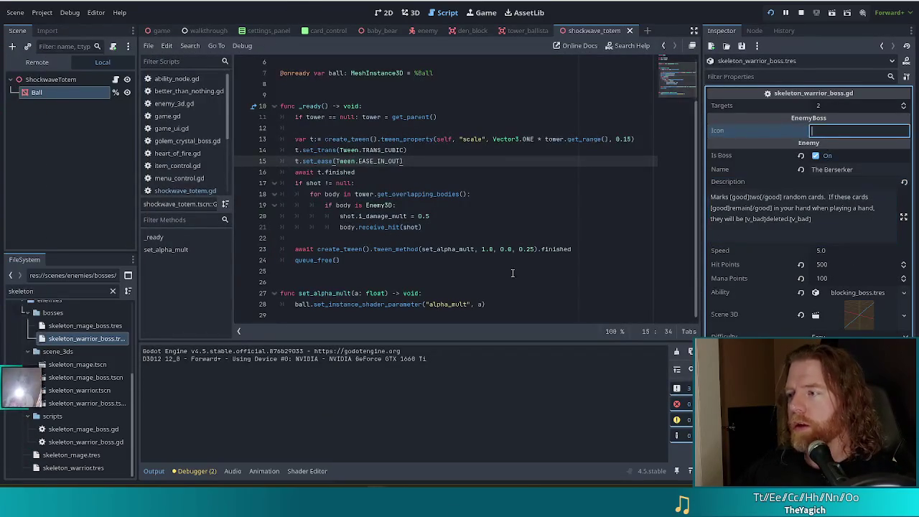
drag(93, 339, 103, 344)
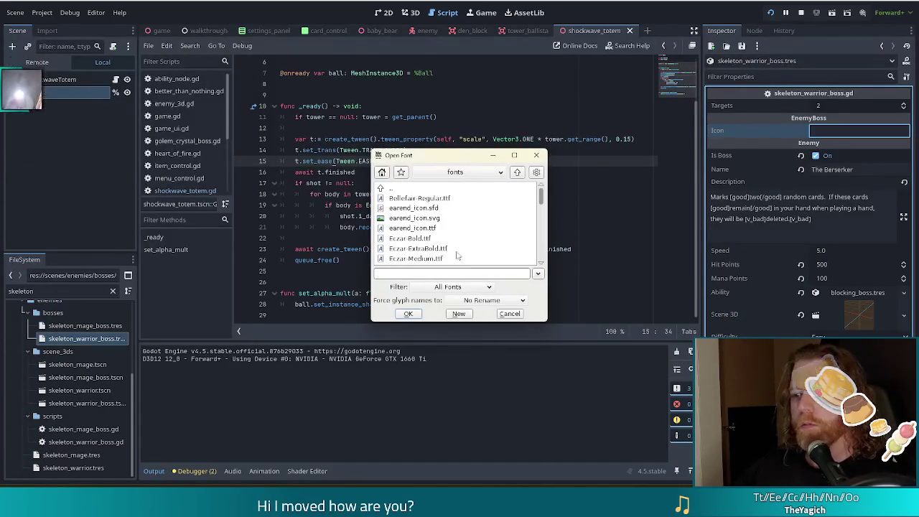
Step: Open the earend_icon.svg icon font in FontForge
click(414, 217)
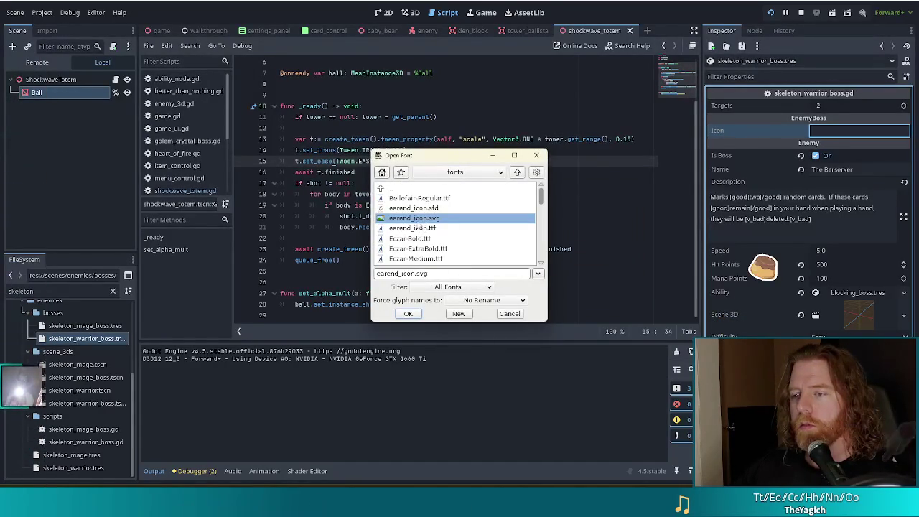
double_click(419, 219)
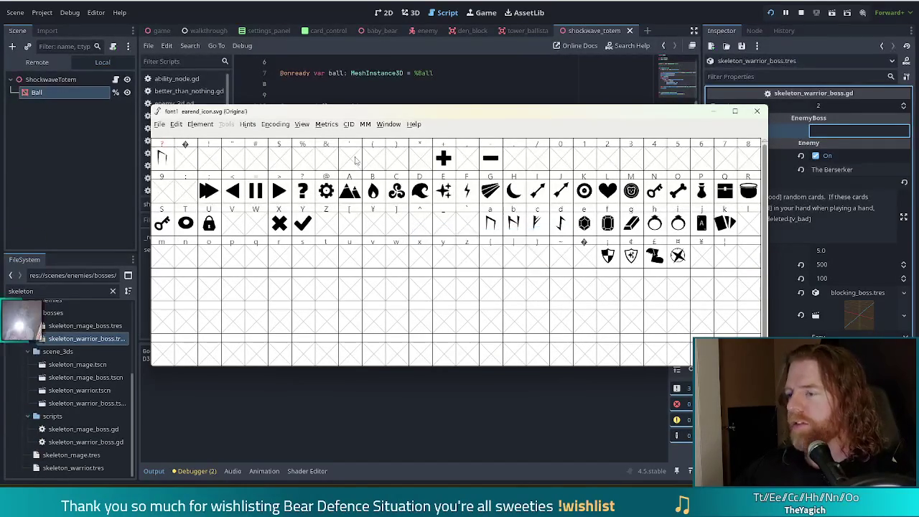
mouse_move(489, 117)
mouse_down()
mouse_move(417, 110)
mouse_move(420, 67)
mouse_up()
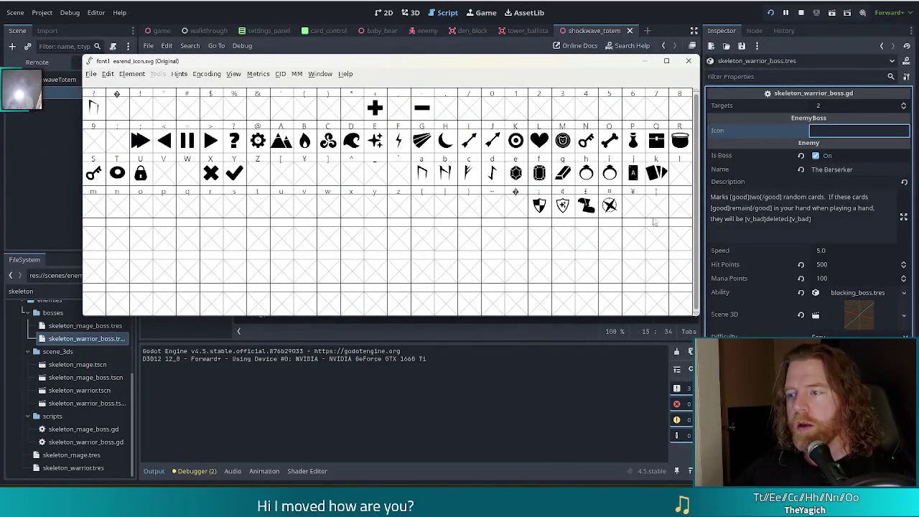
Step: Copy the U+00A4 glyph from Glyph Info and paste it into the boss's Icon field
click(614, 205)
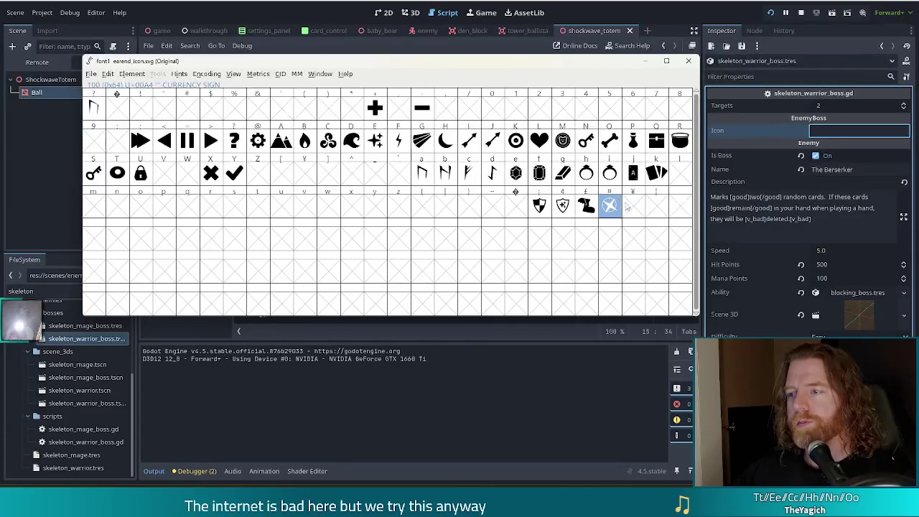
right_click(616, 206)
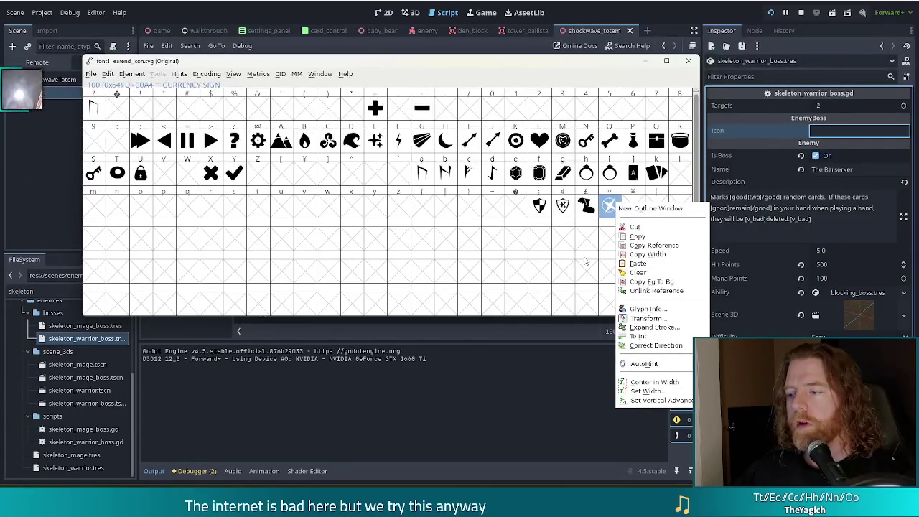
click(646, 309)
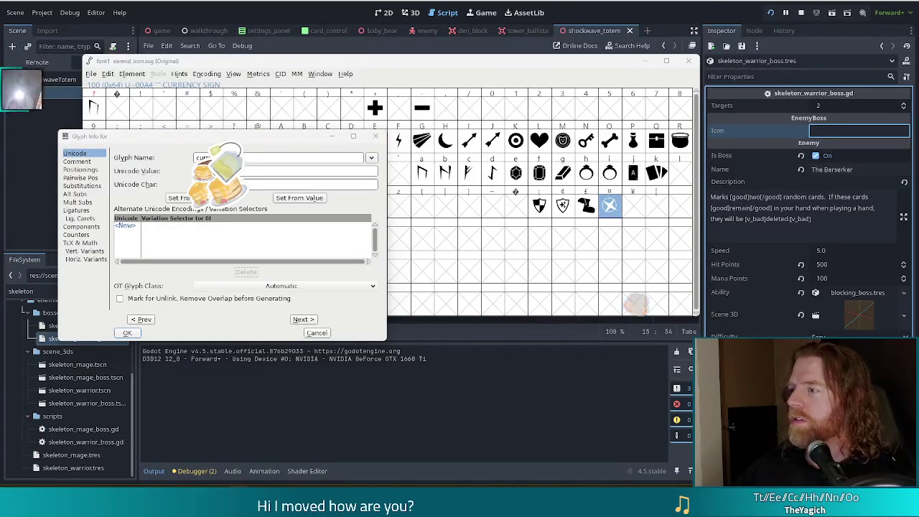
click(824, 123)
key(ctrl+v)
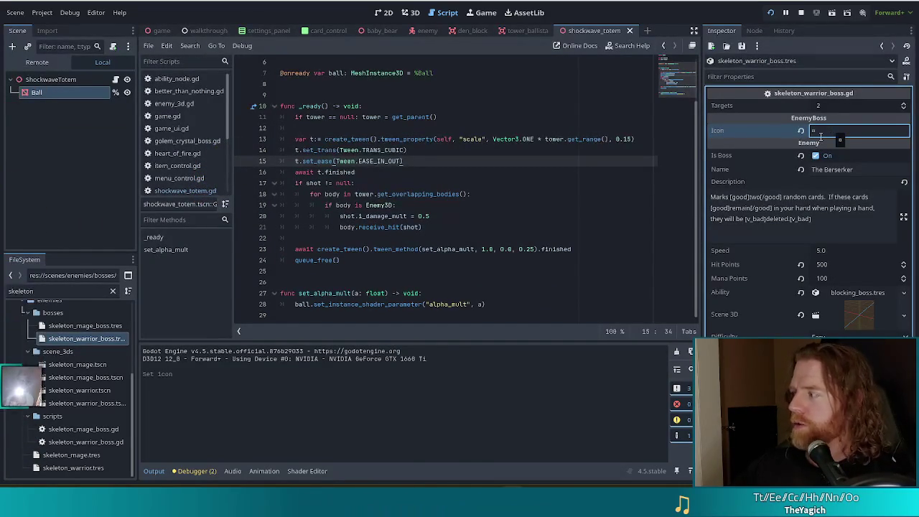
Step: Commit the new icon and check the boss header in the running game's wave info
click(812, 216)
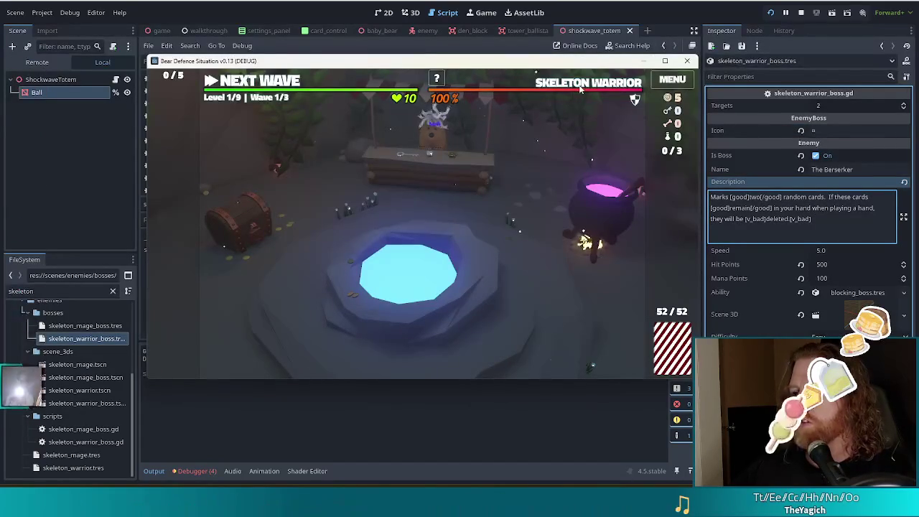
mouse_move(580, 86)
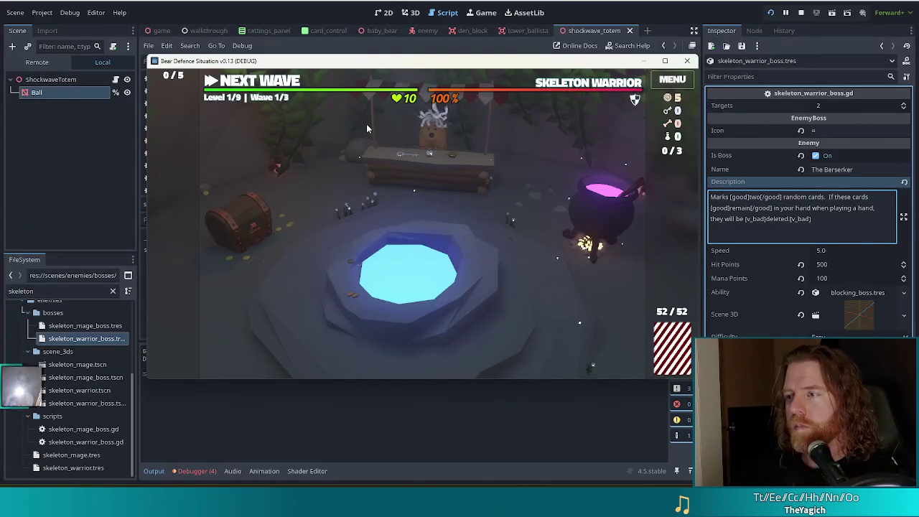
mouse_move(563, 91)
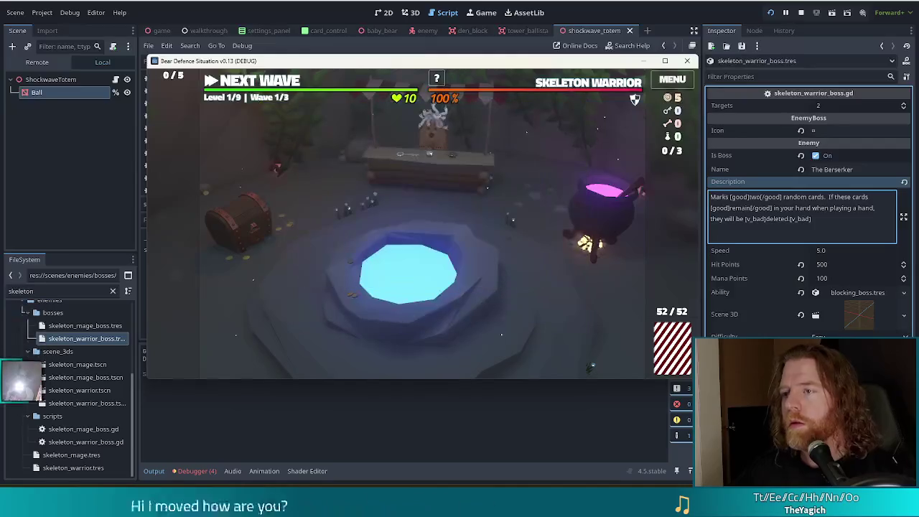
Step: Back in the editor, replace the FileSystem filter text with 'enemy'
click(324, 7)
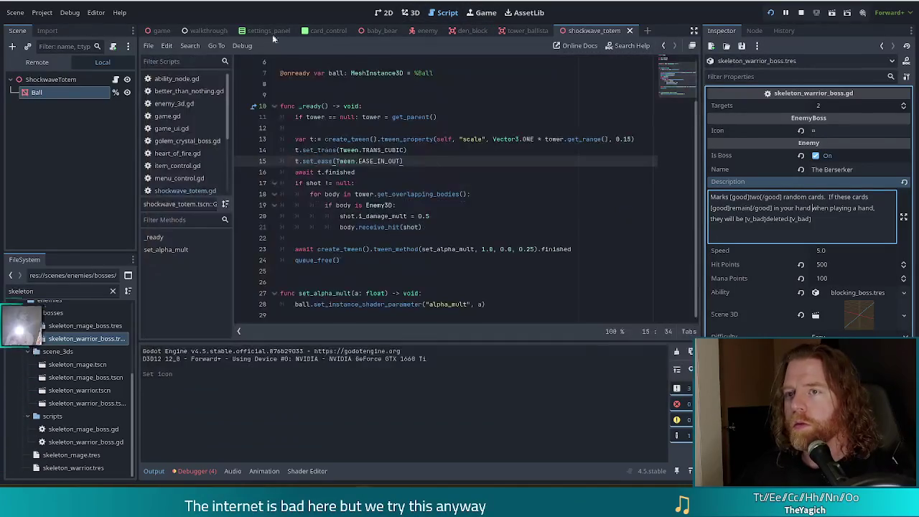
drag(58, 287, 4, 286)
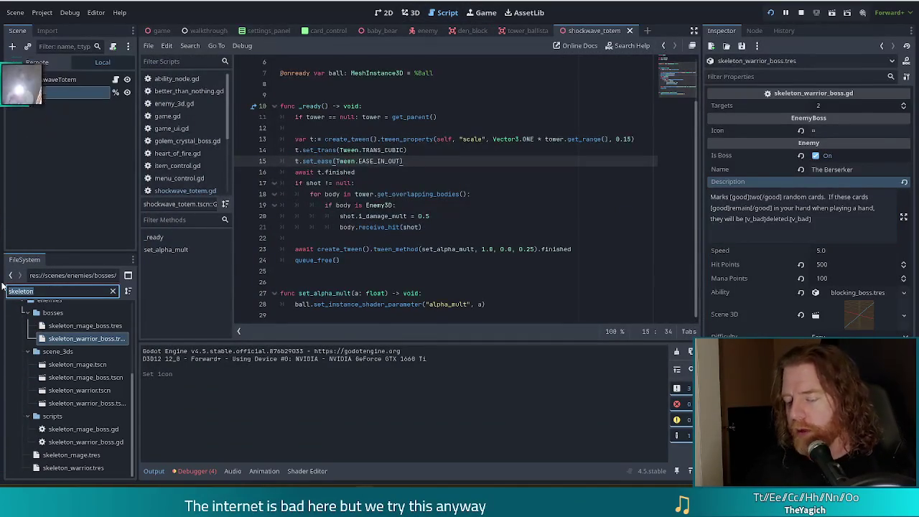
text(enemy)
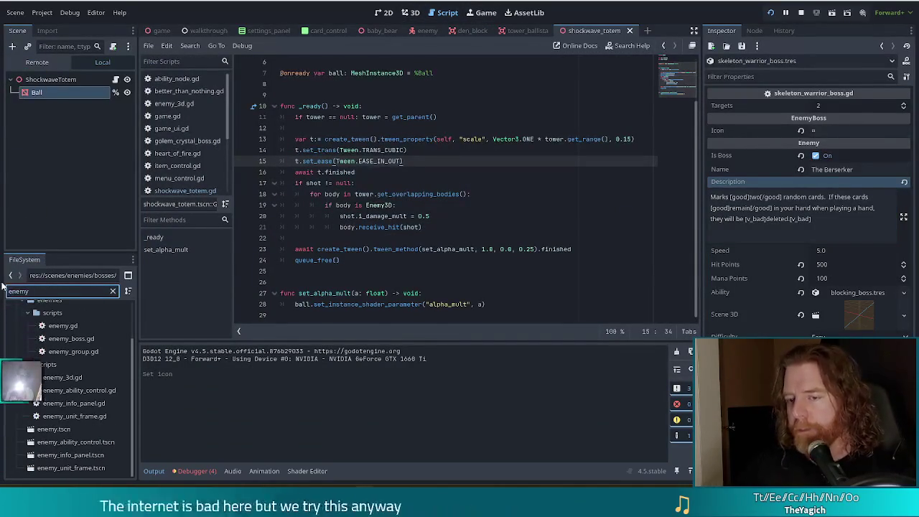
Step: Open enemy_info_panel.gd and inspect the resource-not-found error under Debugger > Errors
click(85, 404)
double_click(85, 404)
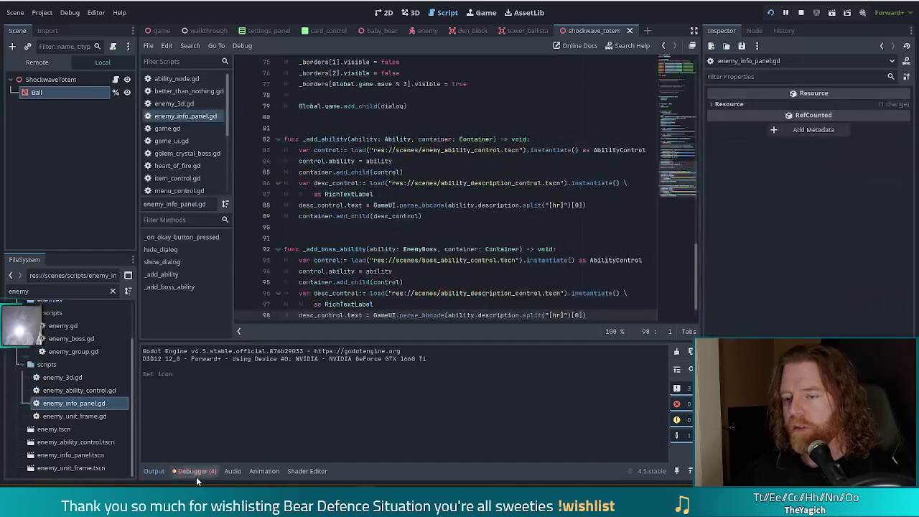
click(193, 471)
click(206, 348)
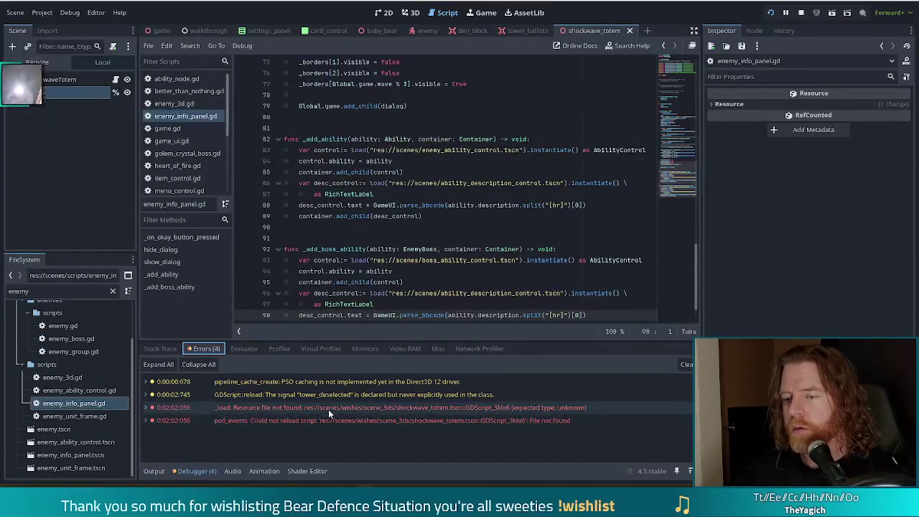
mouse_move(553, 415)
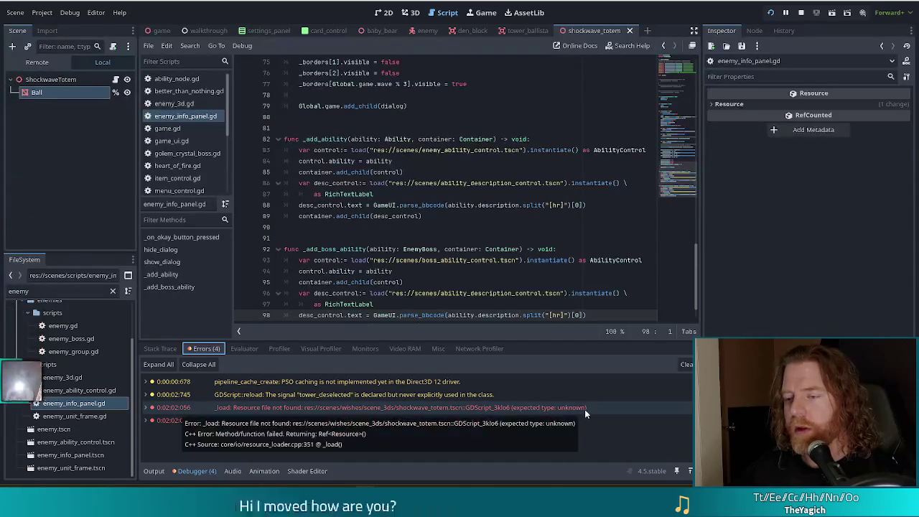
click(574, 409)
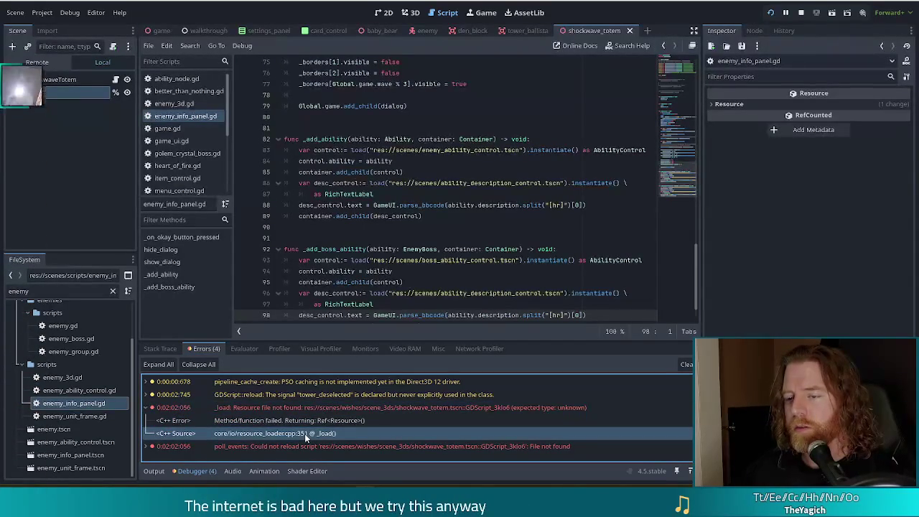
click(395, 408)
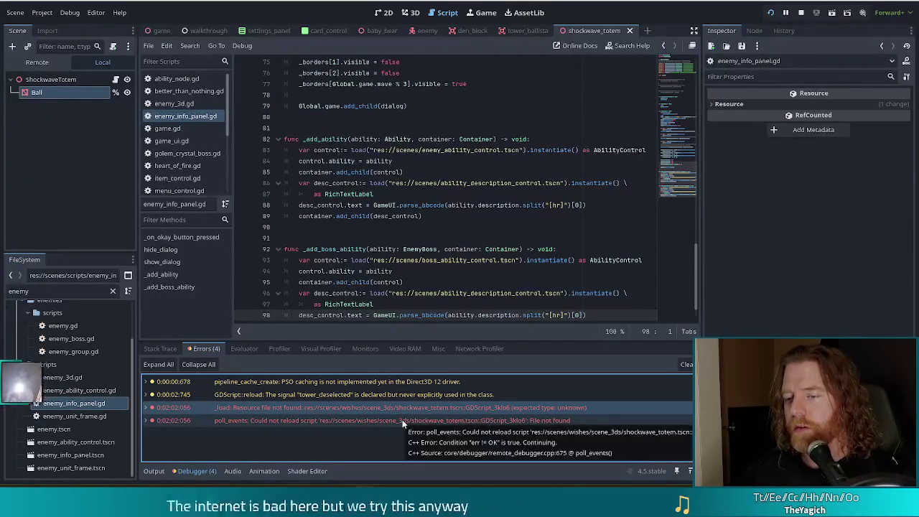
mouse_move(357, 422)
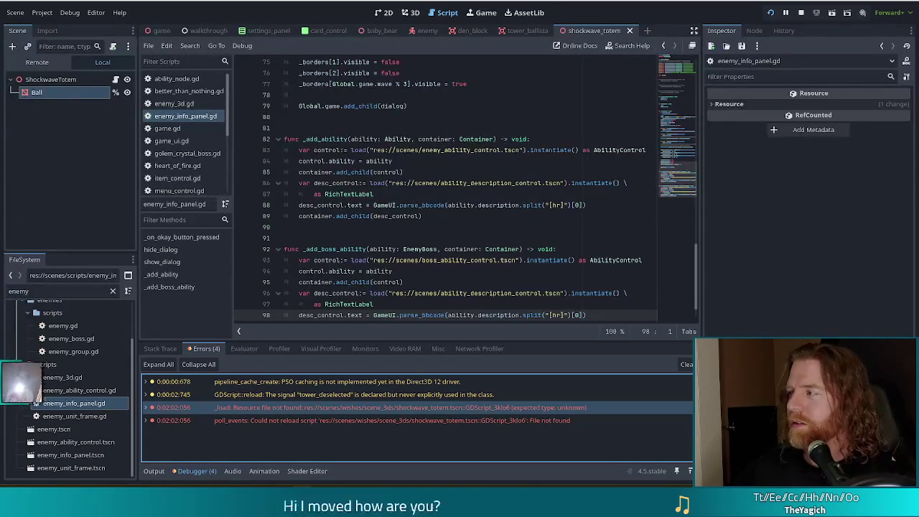
Step: Review show_dialog's ability-container code in enemy_info_panel.gd, then open enemy_info_panel.tscn
click(429, 192)
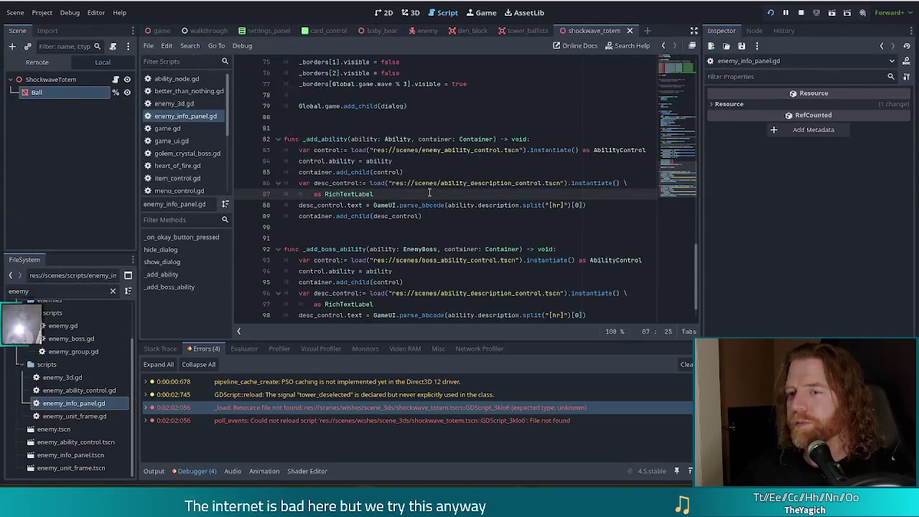
click(441, 205)
scroll(441, 205, down, 3)
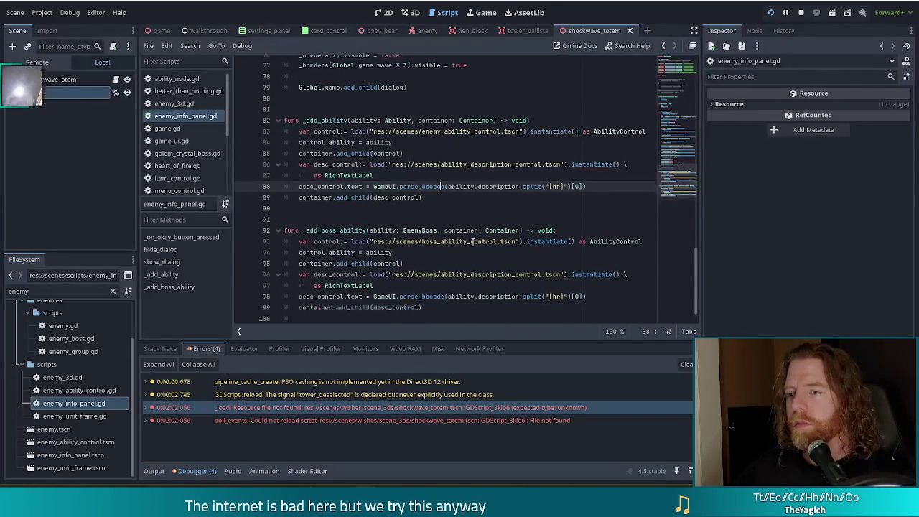
click(362, 227)
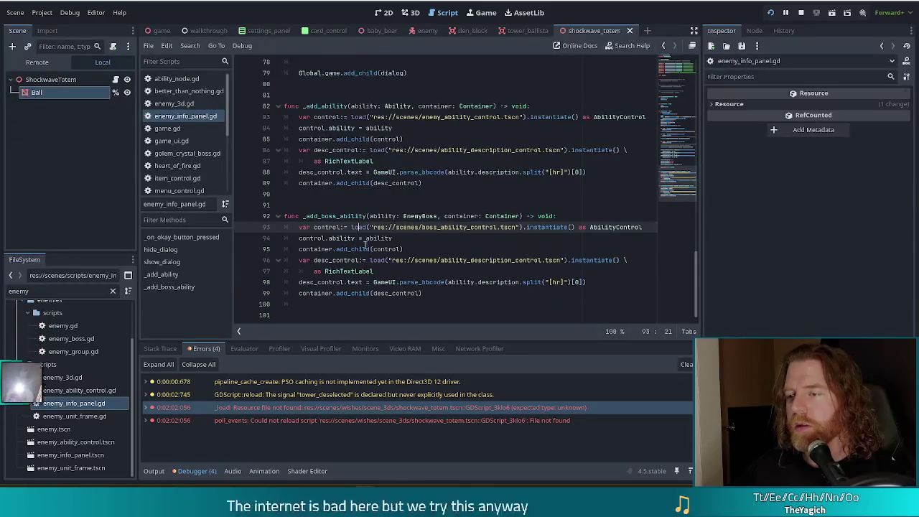
scroll(402, 247, up, 5)
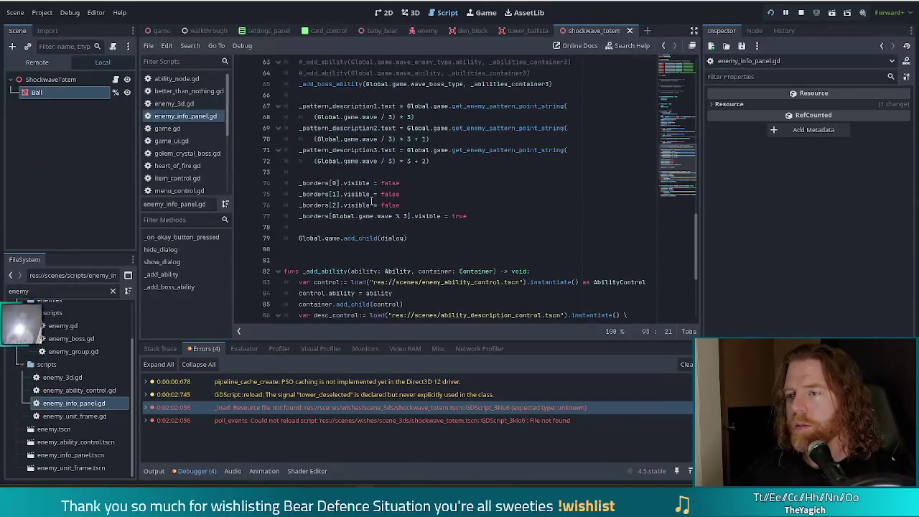
scroll(402, 216, up, 5)
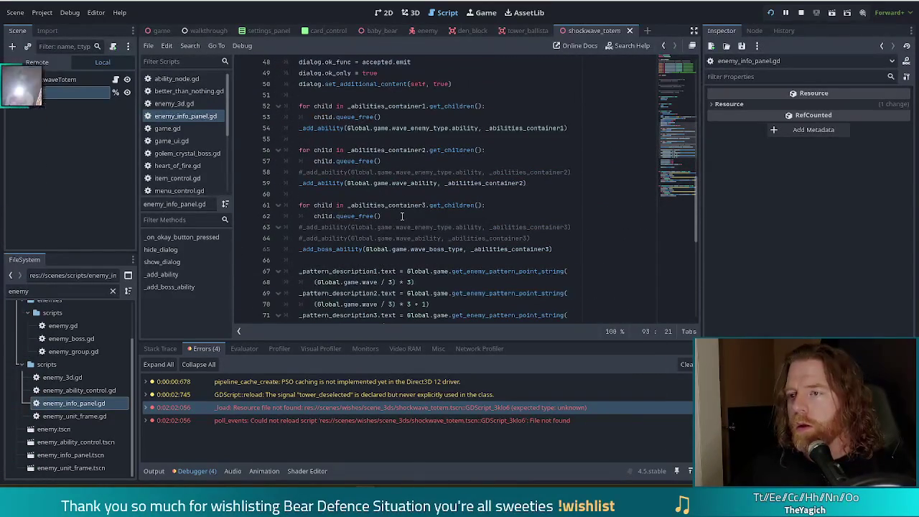
click(406, 215)
scroll(496, 223, up, 4)
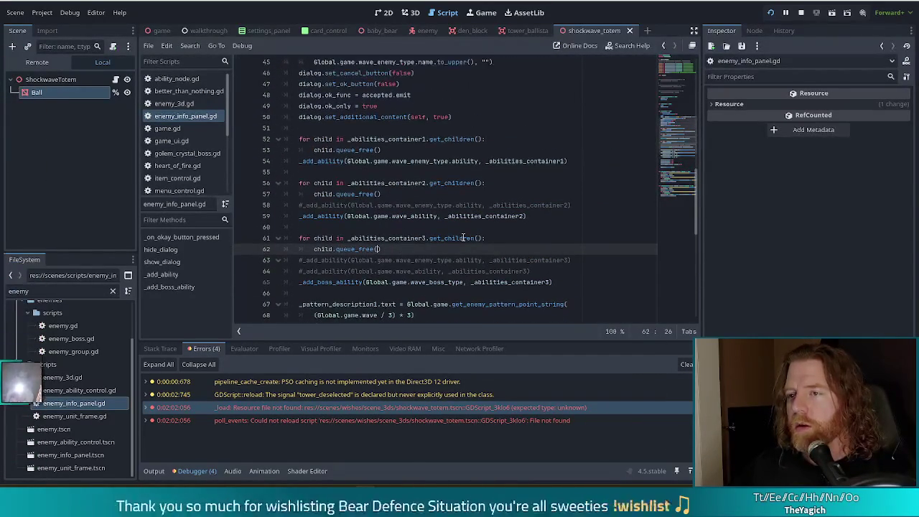
scroll(463, 237, down, 1)
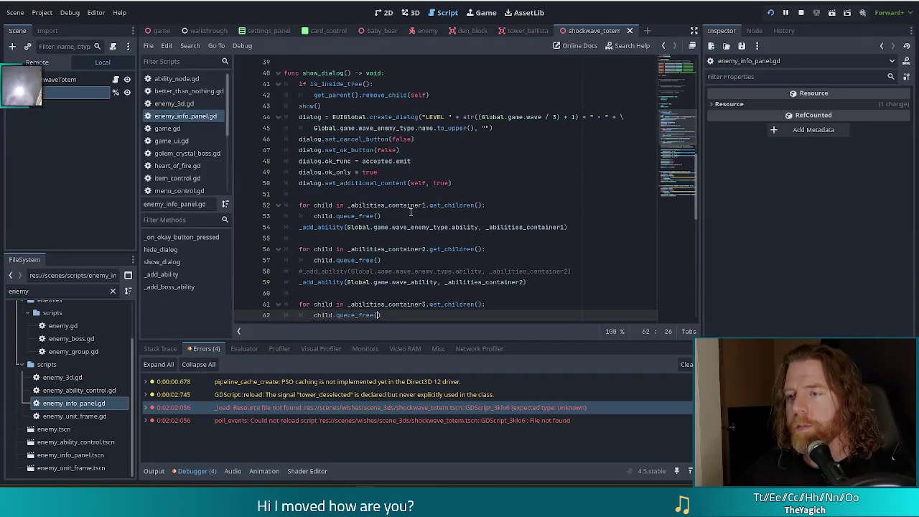
scroll(411, 213, up, 2)
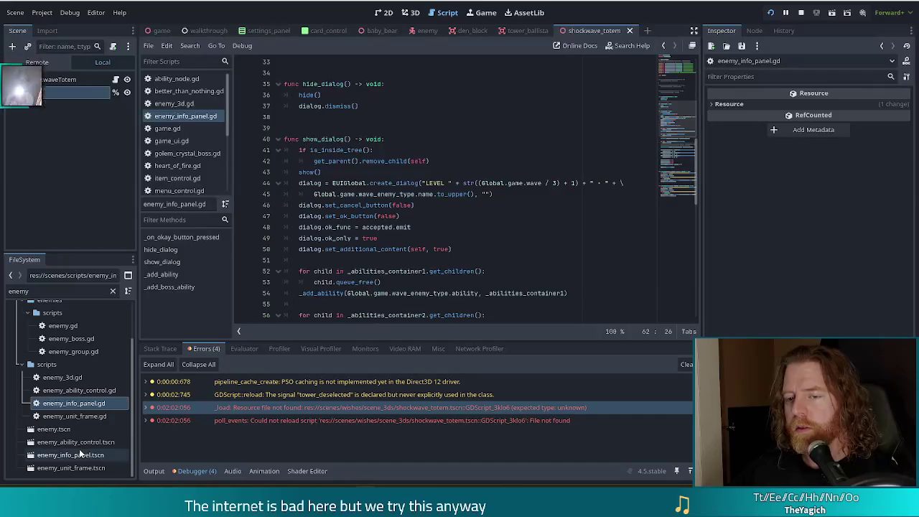
double_click(72, 453)
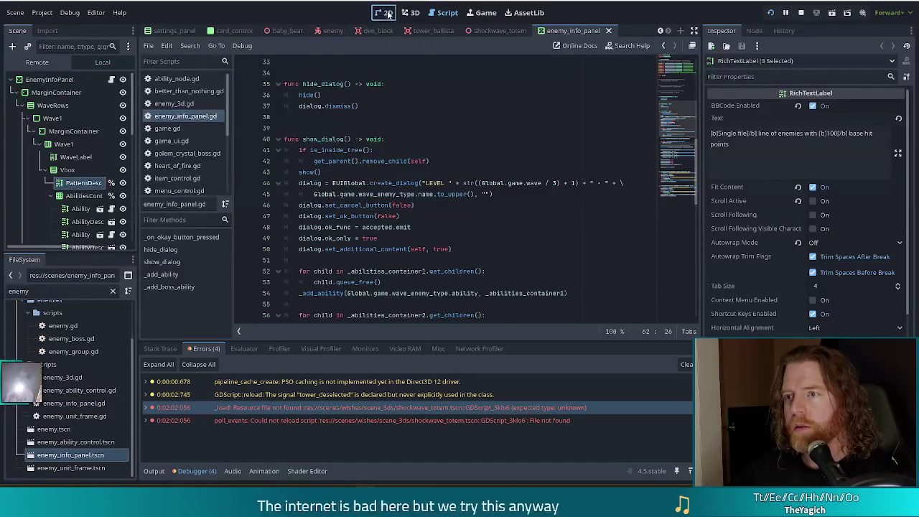
click(383, 12)
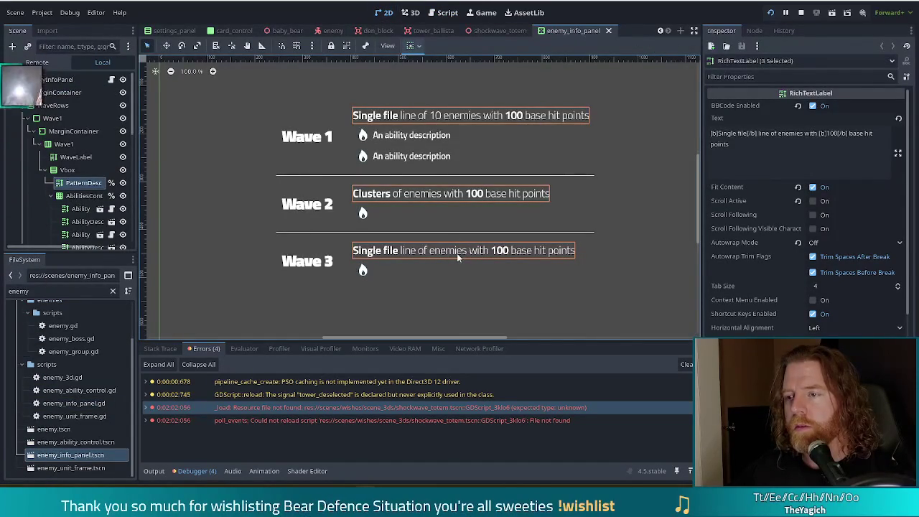
click(211, 257)
click(422, 251)
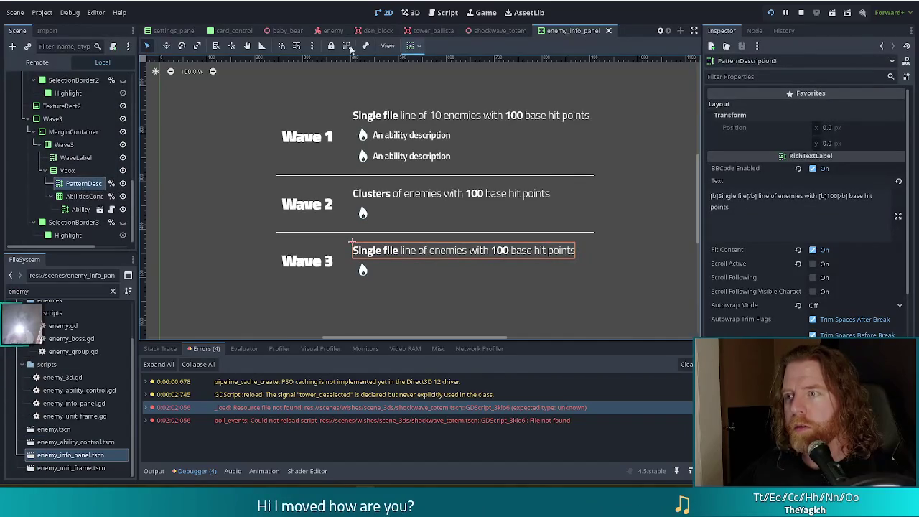
click(446, 13)
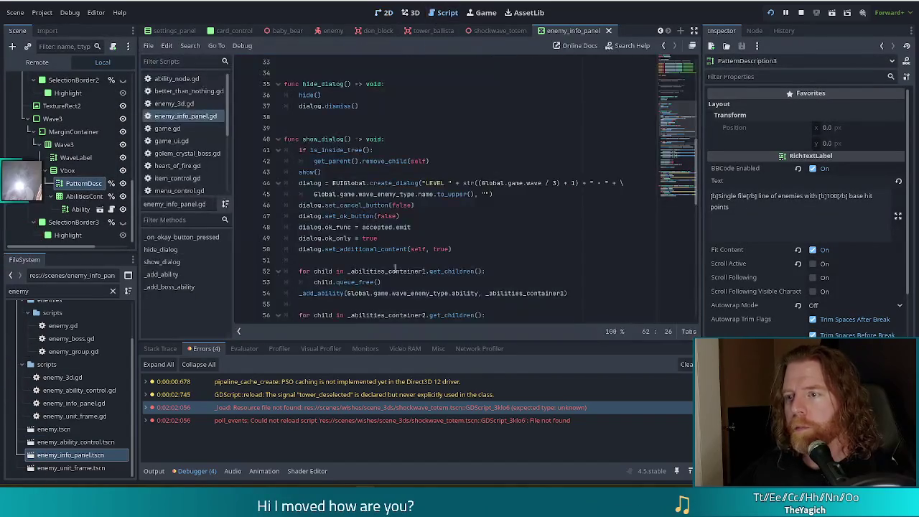
Step: Review enemy_info_panel.gd's ability and pattern-description lines, then jump to get_enemy_pattern_point_string in game.gd
scroll(454, 224, down, 3)
click(452, 216)
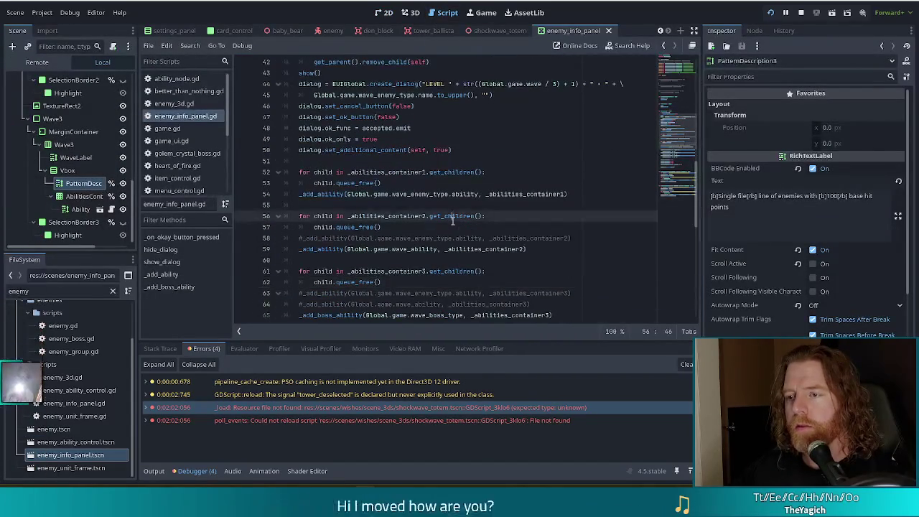
scroll(431, 230, down, 2)
click(445, 249)
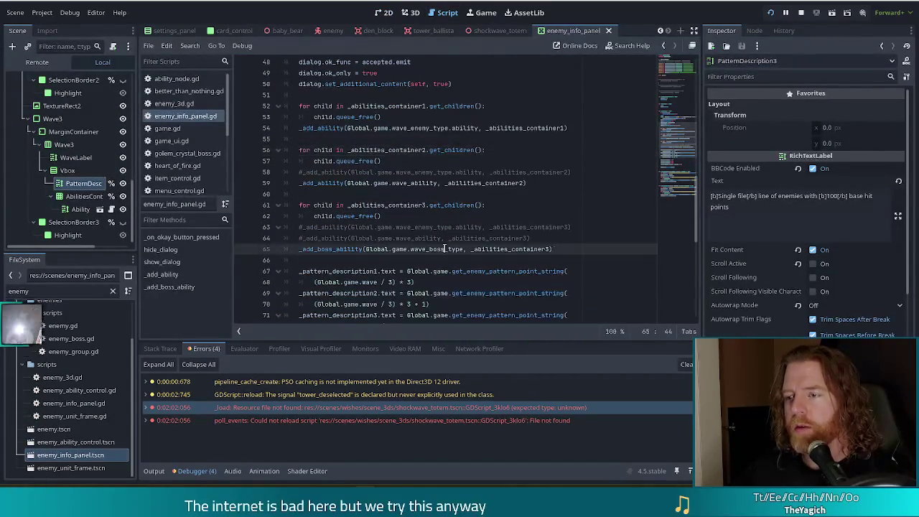
scroll(452, 248, down, 4)
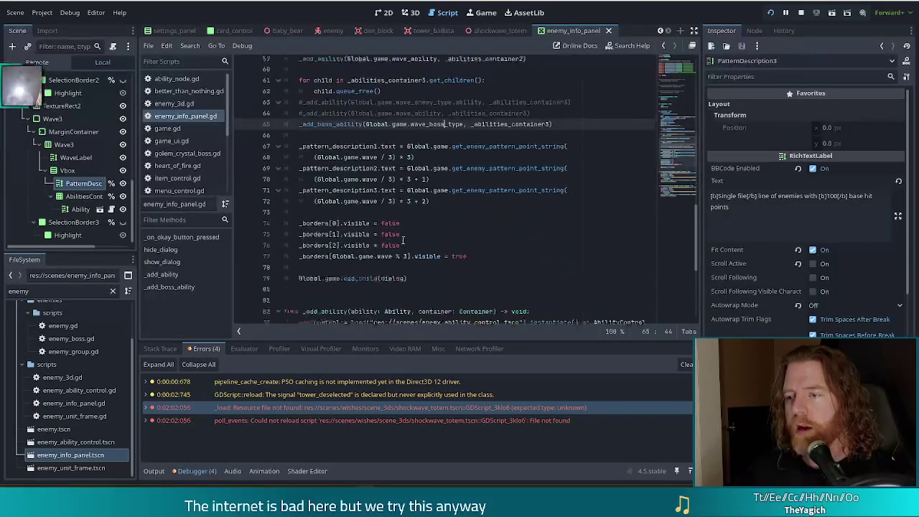
click(359, 139)
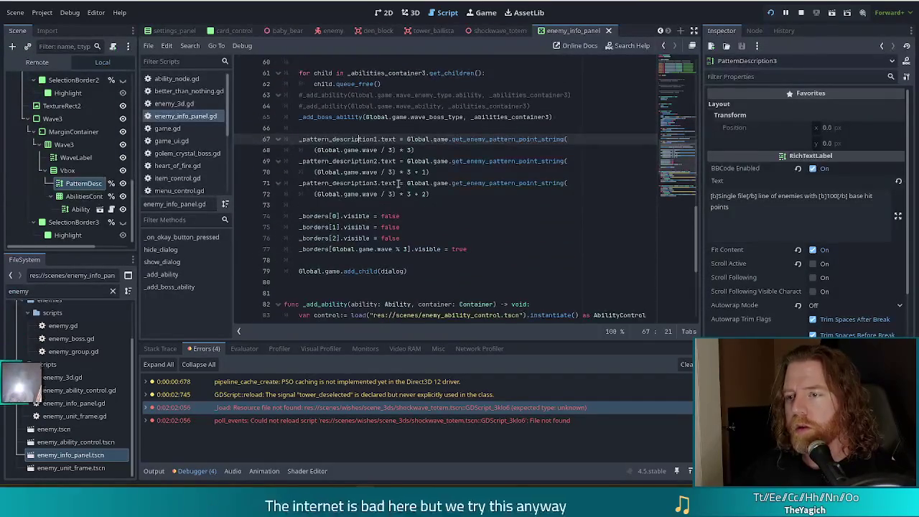
click(571, 183)
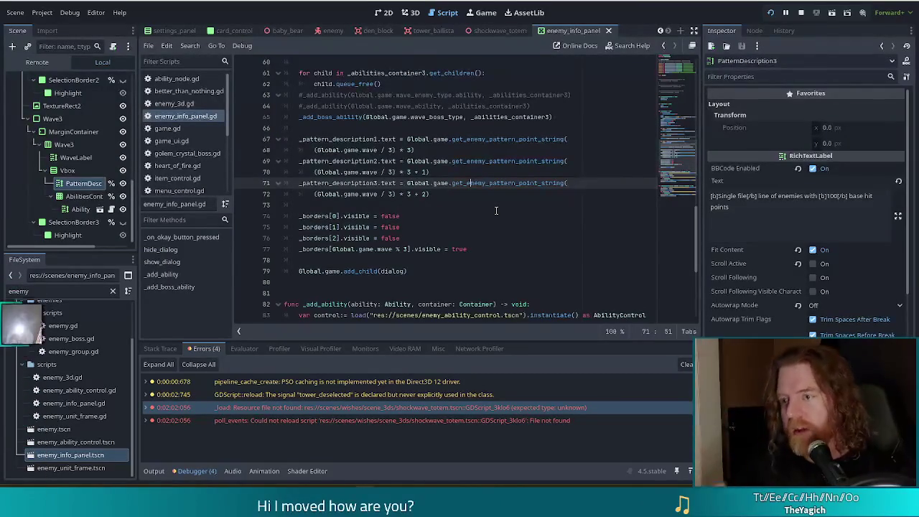
ctrl+click(499, 185)
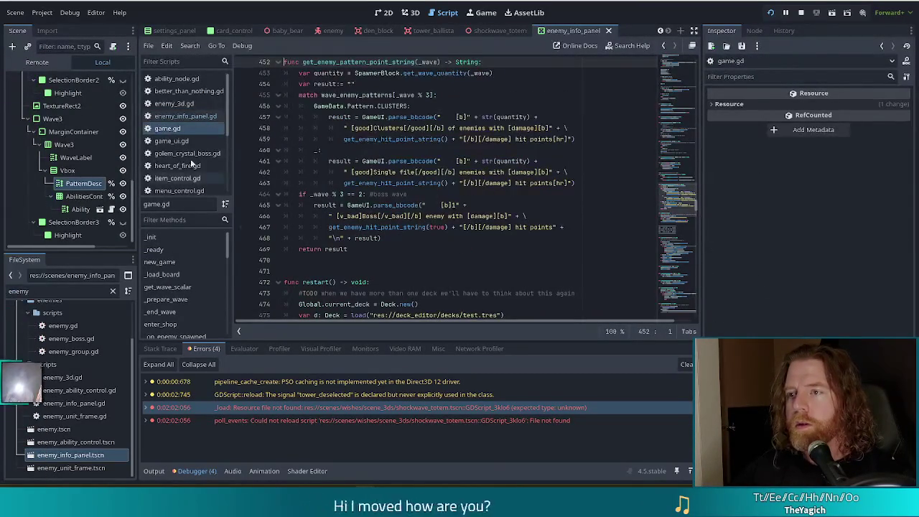
Step: Change the boss-wave assignment on line 465 from 'result =' to 'result +='
click(397, 205)
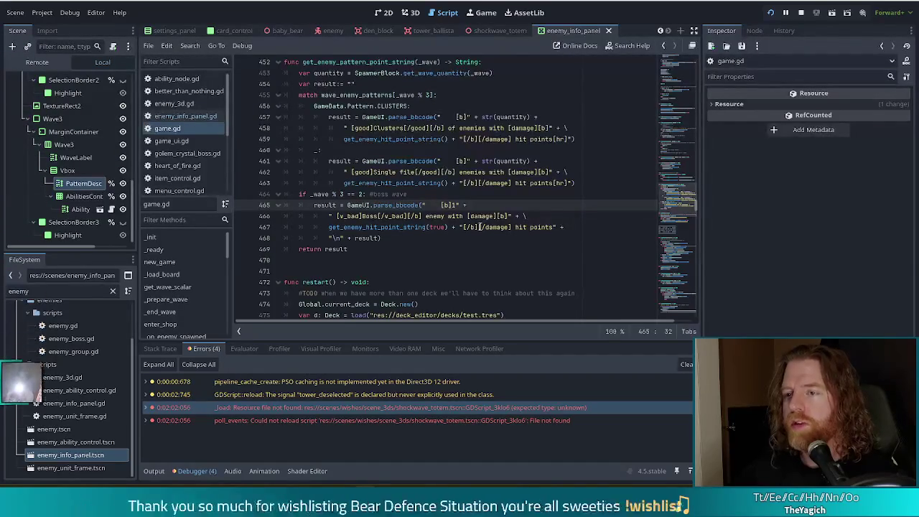
drag(311, 194, 404, 233)
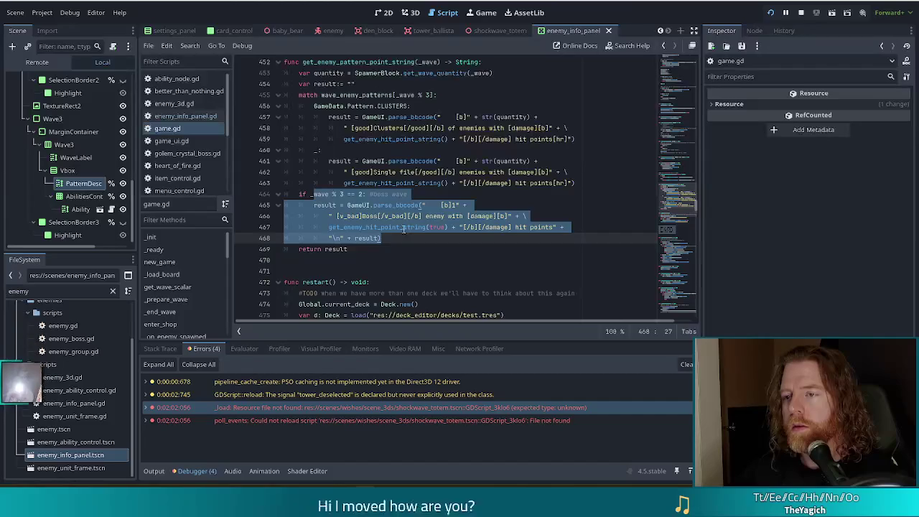
click(426, 228)
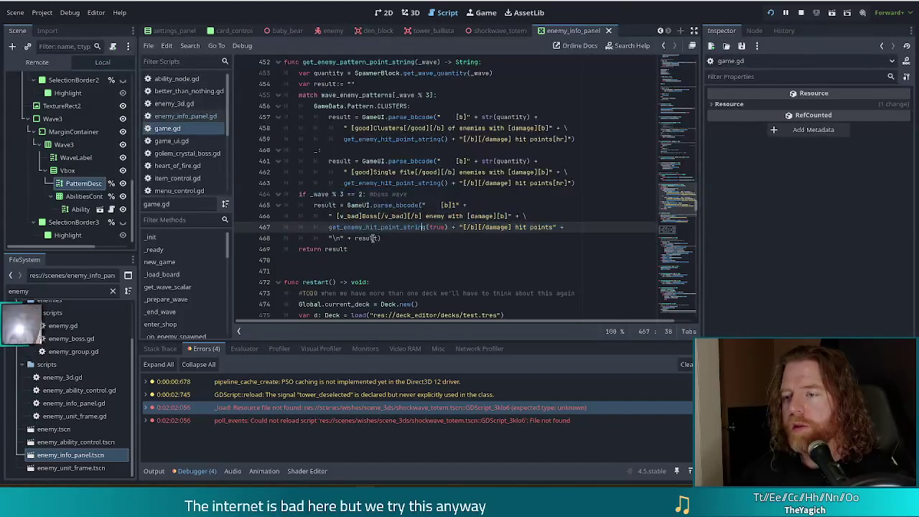
click(340, 204)
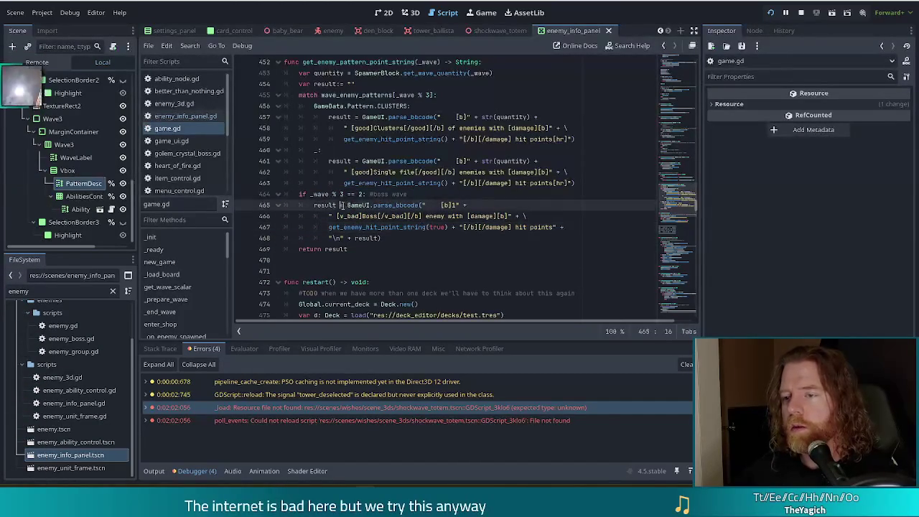
text(+)
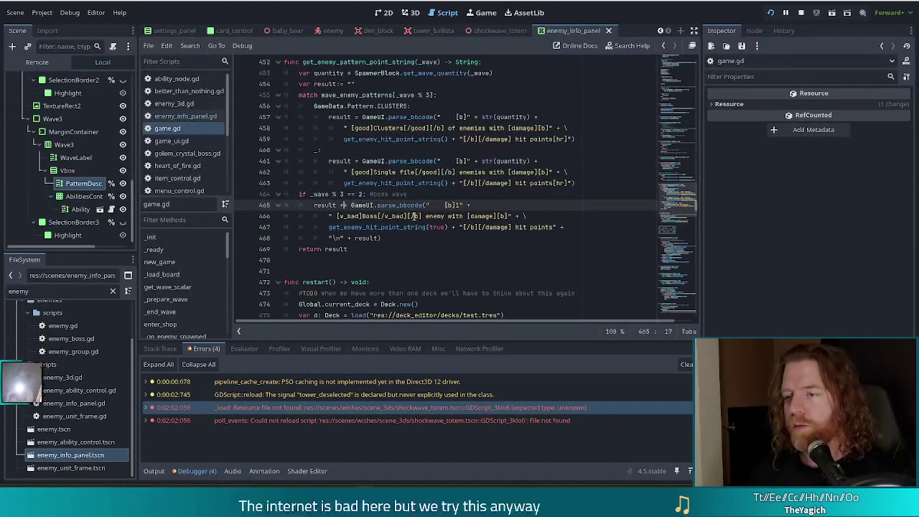
Step: Start the boss text with a newline, drop the trailing '"\n" + result', join lines and save
key(ctrl+Right)
key(ctrl+Right)
key(ctrl+Right)
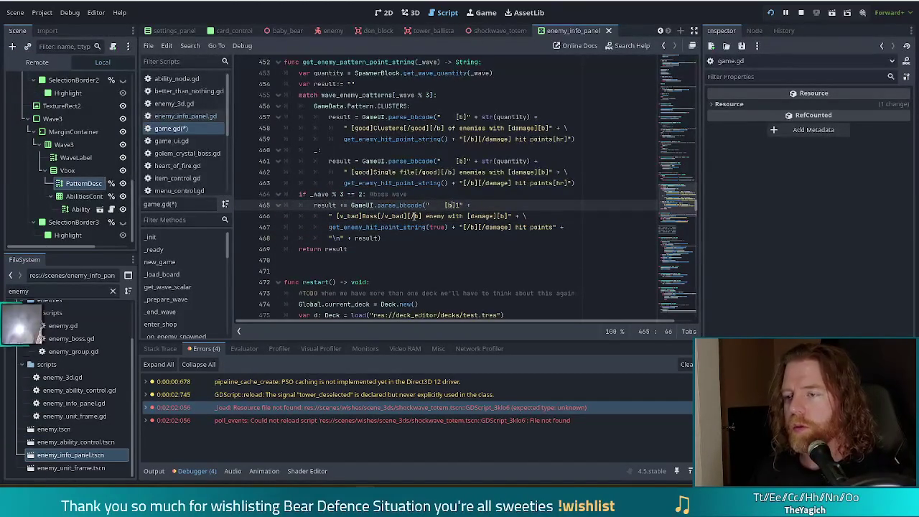
key(Left)
key(Left)
key(Left)
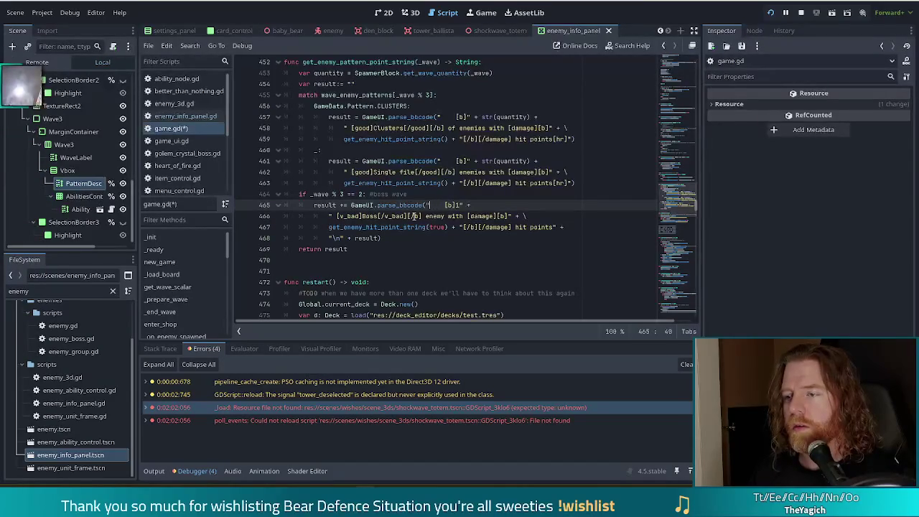
click(444, 205)
key(Left)
key(Left)
key(Left)
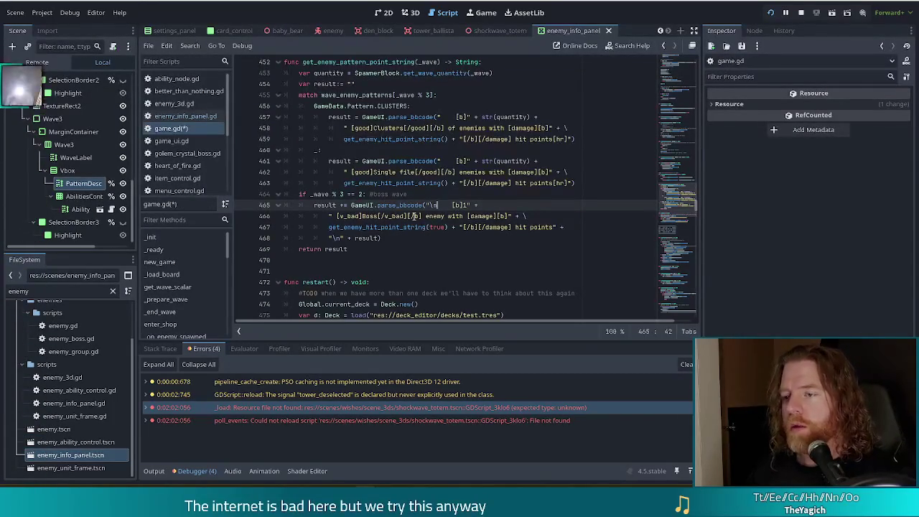
key(Down)
key(Down)
key(Down)
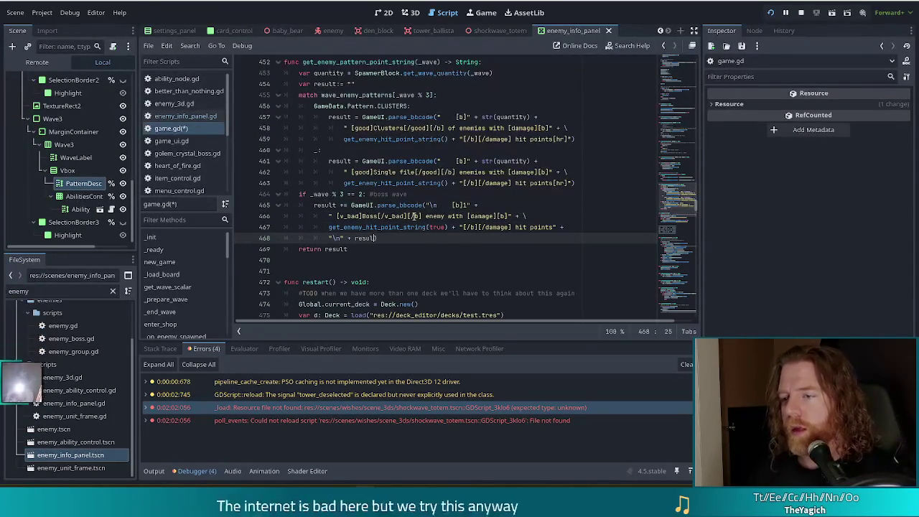
key(BackSpace)
key(BackSpace)
key(BackSpace)
key(BackSpace)
key(BackSpace)
key(BackSpace)
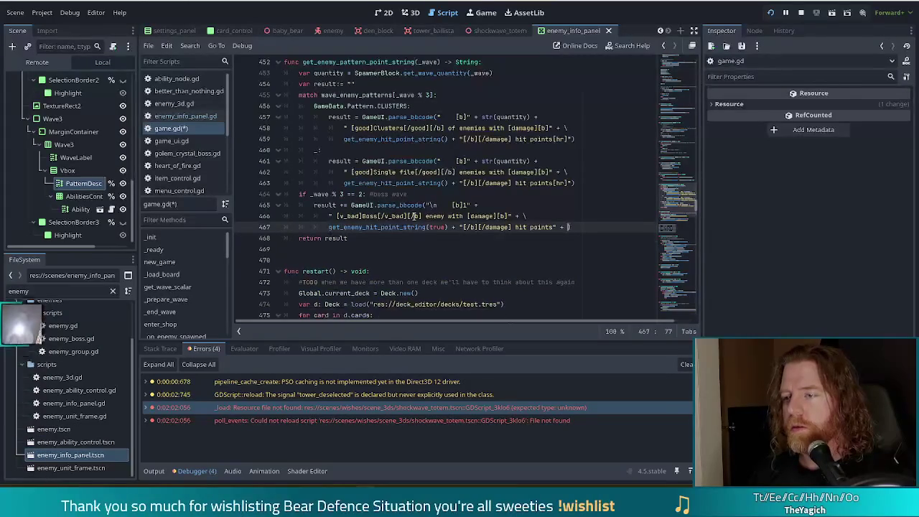
key(BackSpace)
key(BackSpace)
key(ctrl+s)
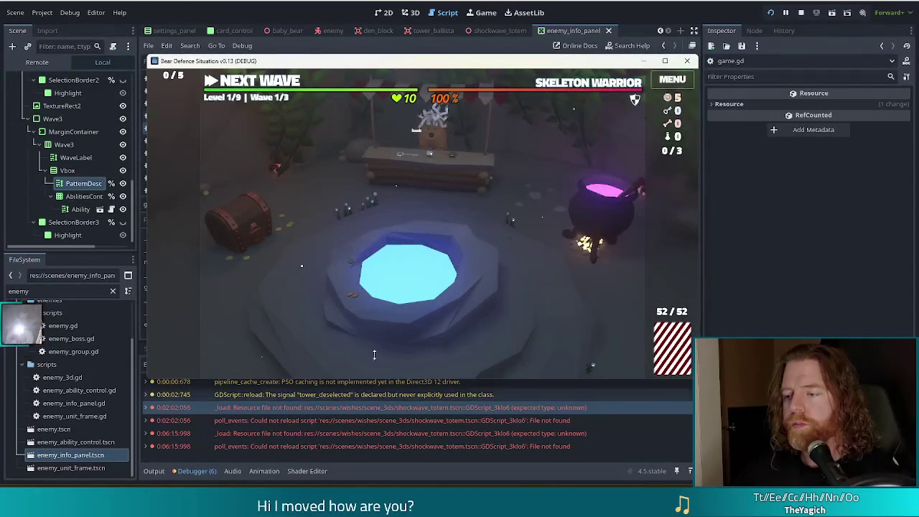
mouse_move(567, 85)
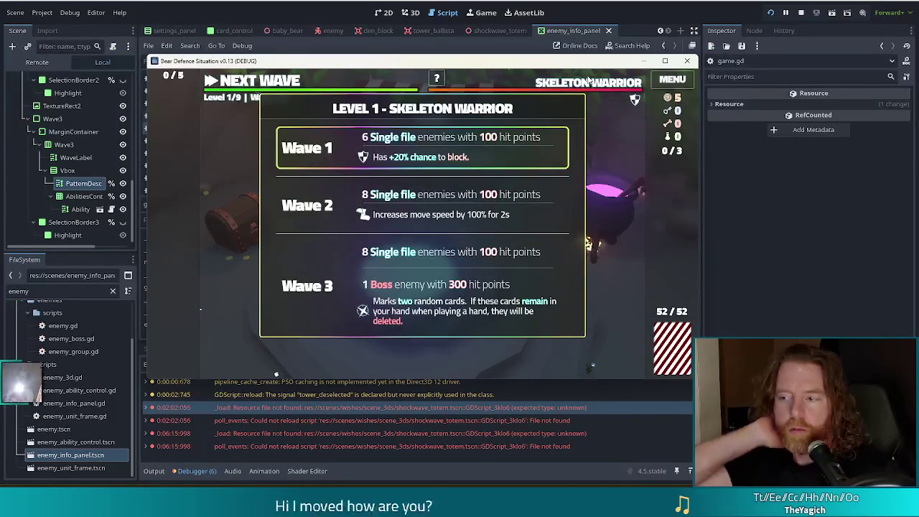
click(574, 2)
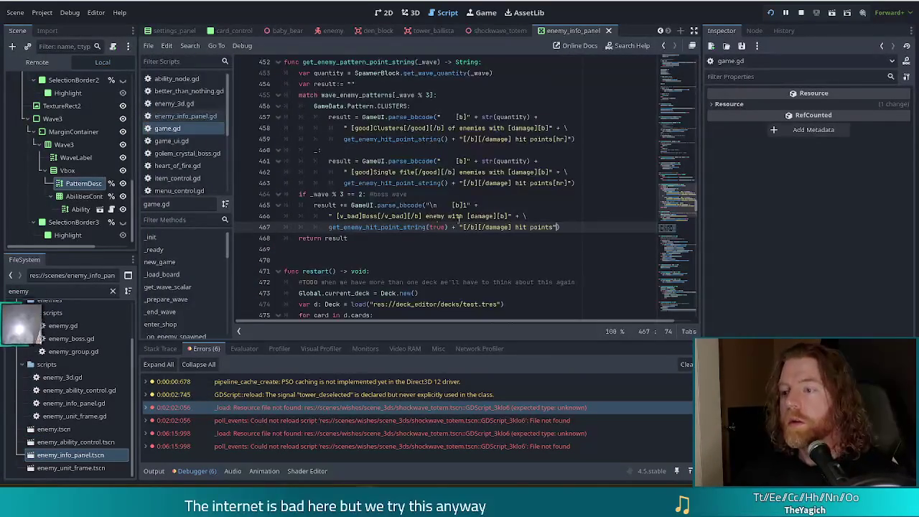
Step: Launch the game with F5 to check the wave text on the Level 1 Skeleton Warrior board
click(418, 216)
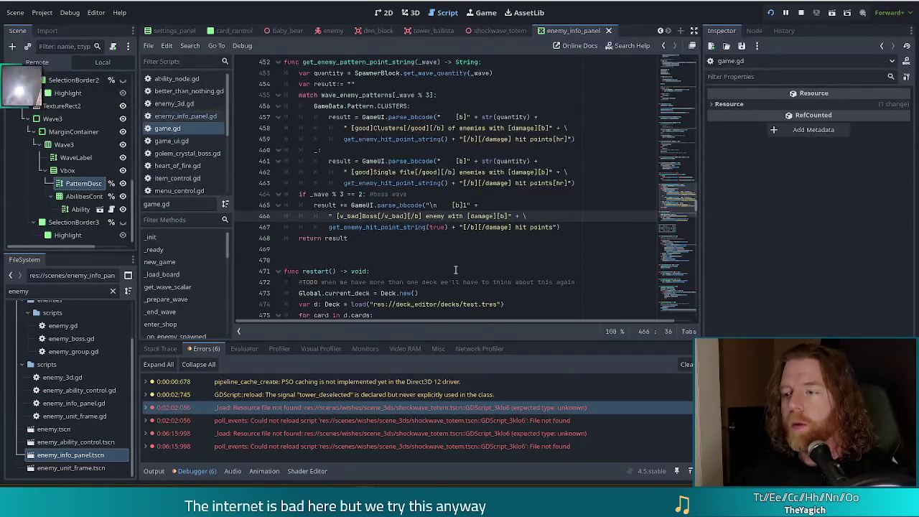
click(567, 182)
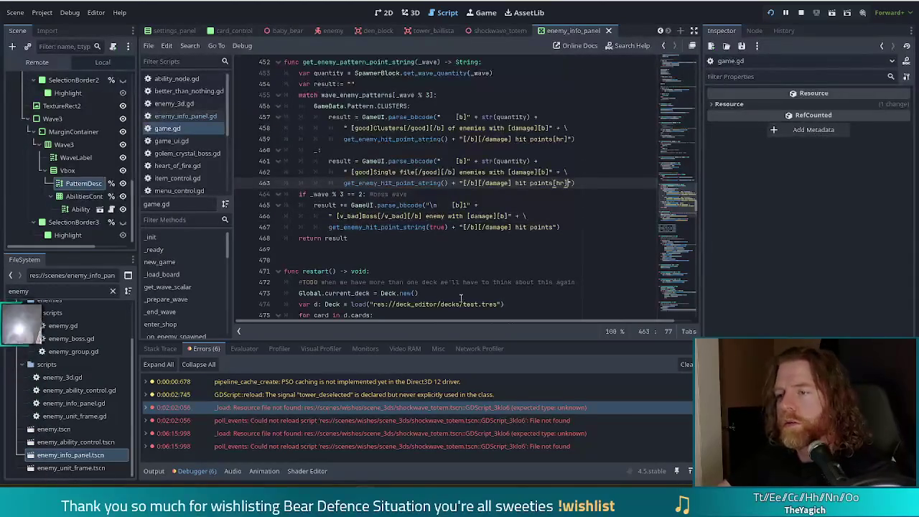
key(F5)
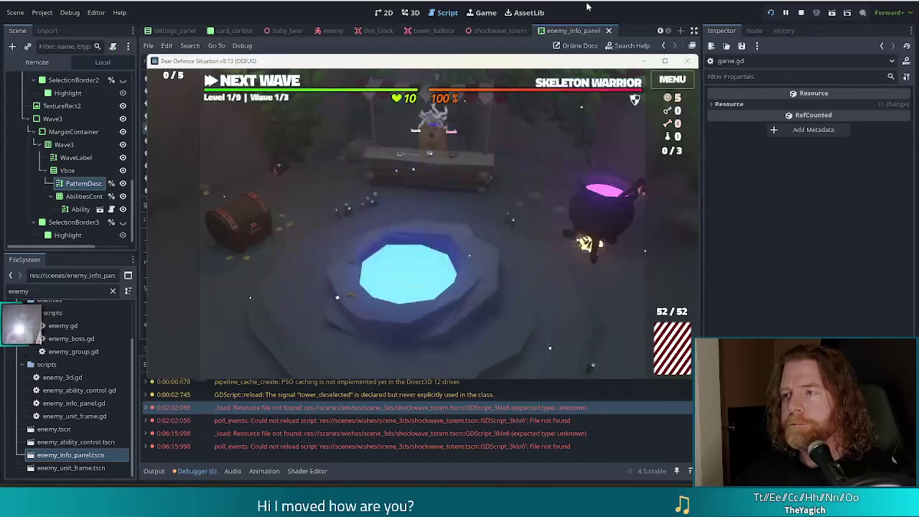
Step: Close the running game and return to the end of line 459 in game.gd
click(374, 271)
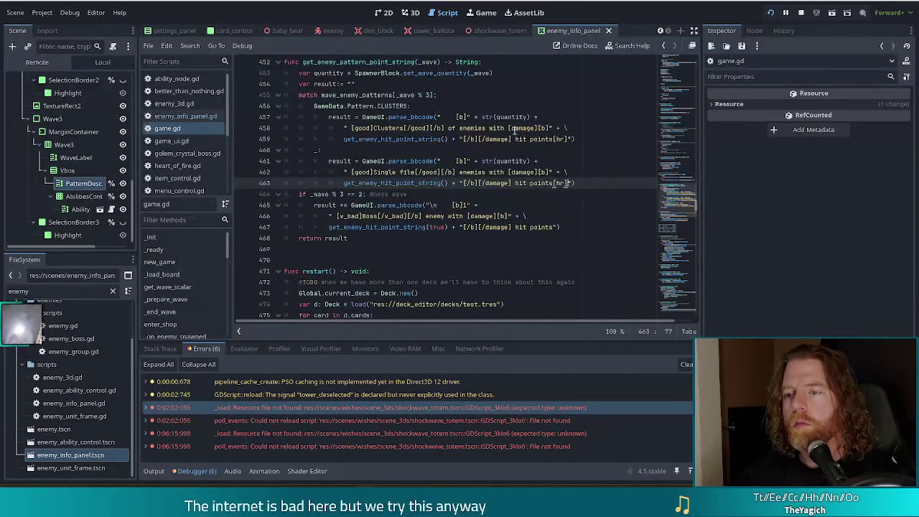
click(567, 140)
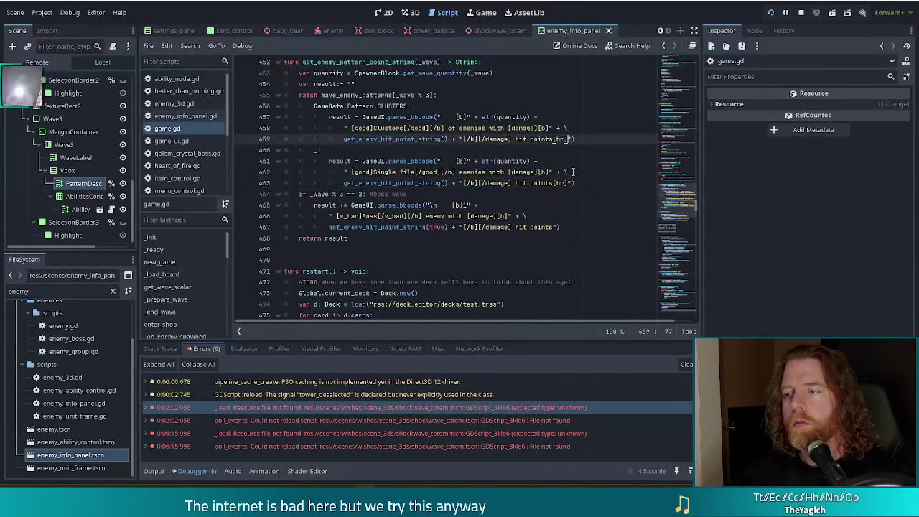
Step: Remove the [hr] tags from the ends of lines 459 and 463
key(BackSpace)
key(BackSpace)
key(BackSpace)
click(566, 183)
key(BackSpace)
key(BackSpace)
key(BackSpace)
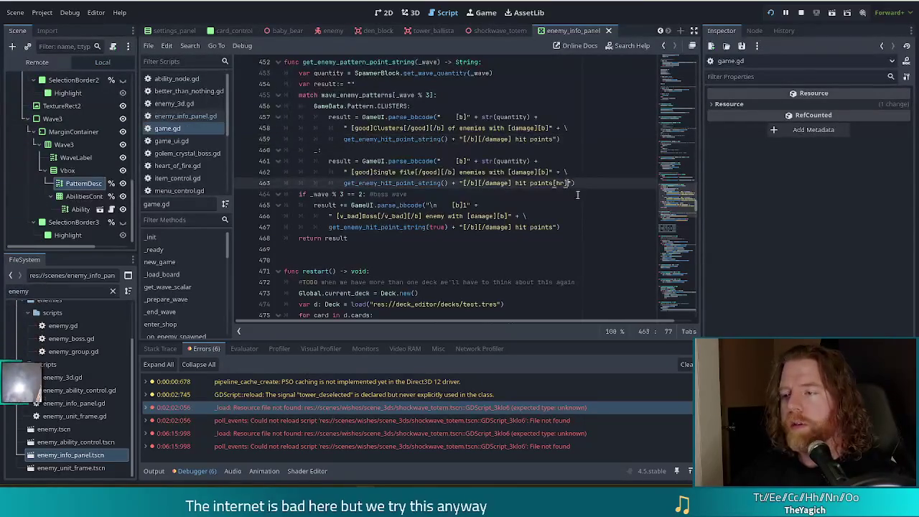
key(BackSpace)
Step: Make the return line read result + "[hr]", save, and test the wave panel in the game
click(427, 238)
text(+)
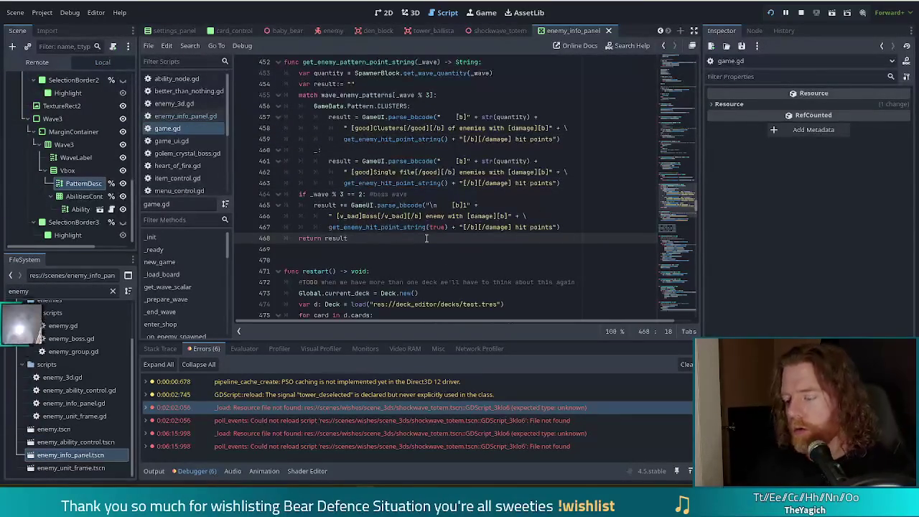
key(BackSpace)
key(BackSpace)
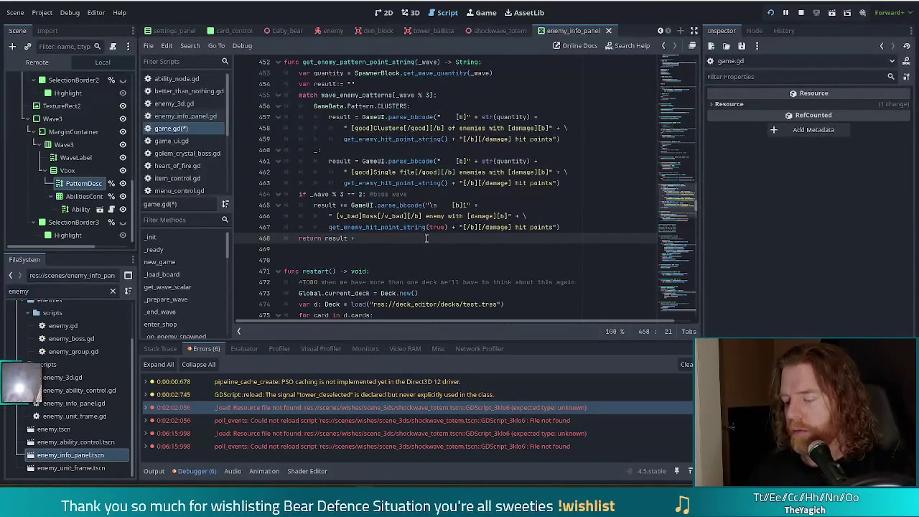
text("[b])
key(ctrl+s)
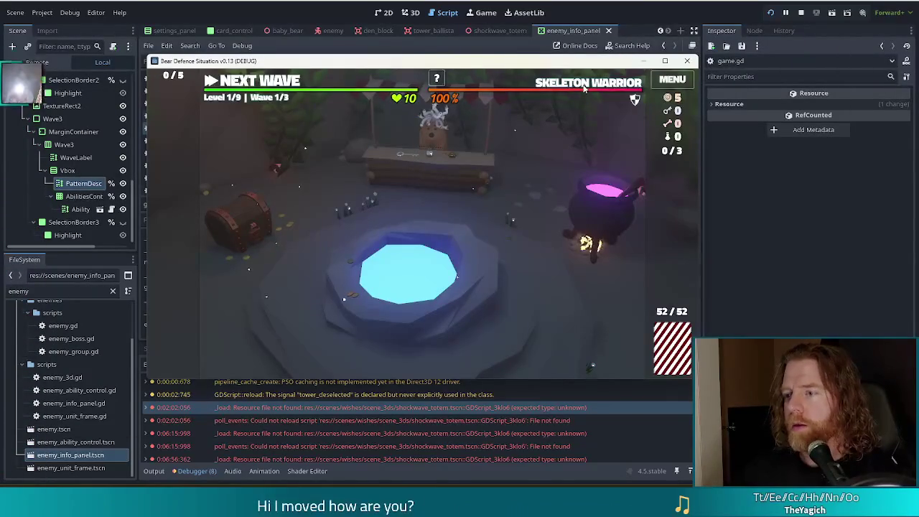
mouse_move(585, 86)
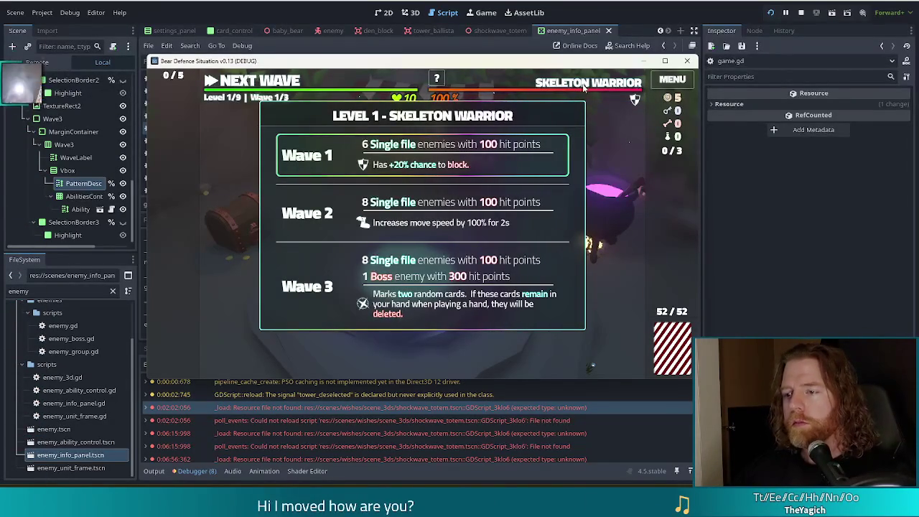
key(F8)
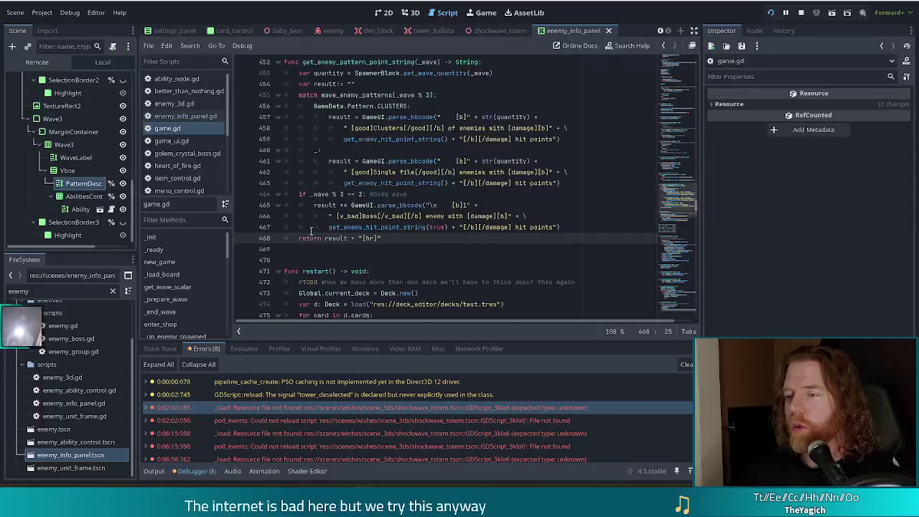
Step: Replace the old boss count and hit-point text on line 465 with [v_bad] tags
click(412, 227)
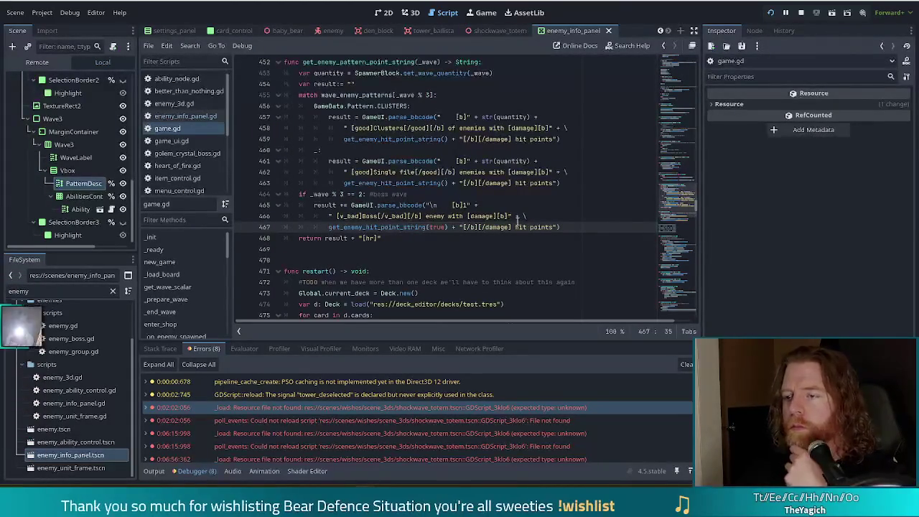
mouse_move(465, 205)
mouse_down()
mouse_move(496, 227)
mouse_move(556, 228)
mouse_up()
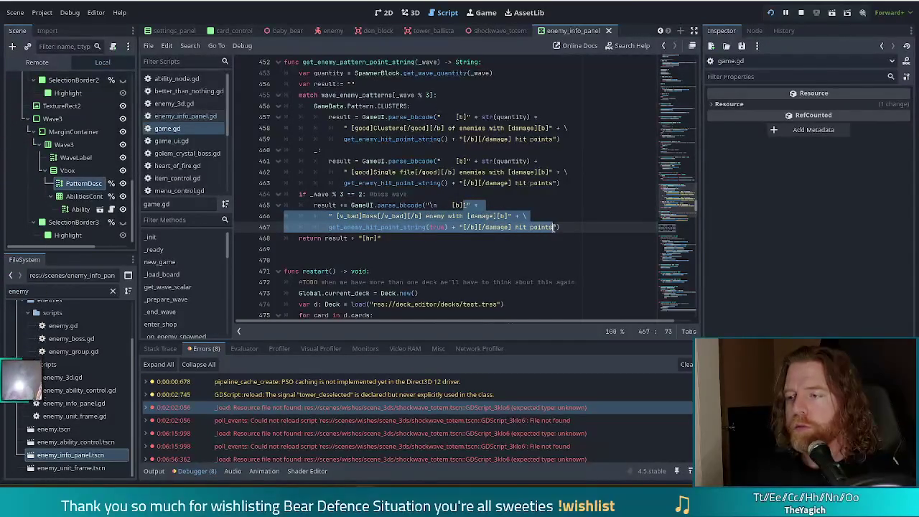
key(BackSpace)
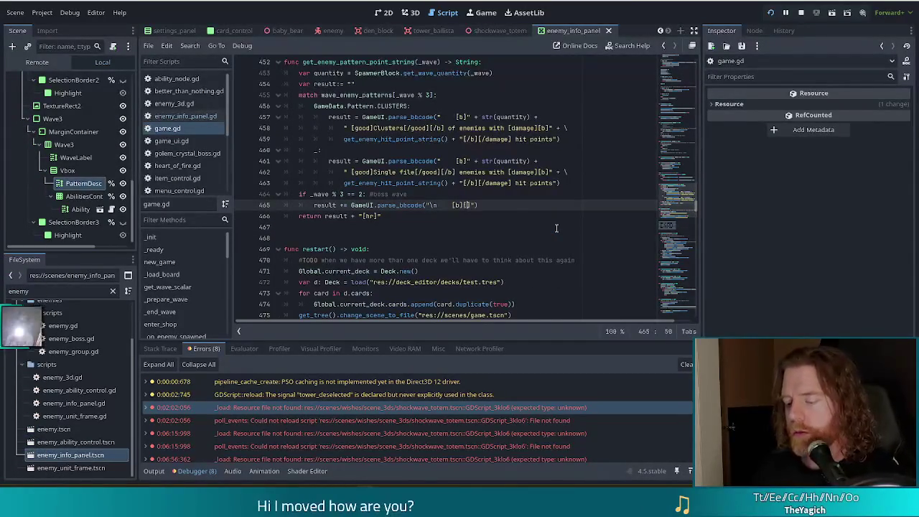
text([)
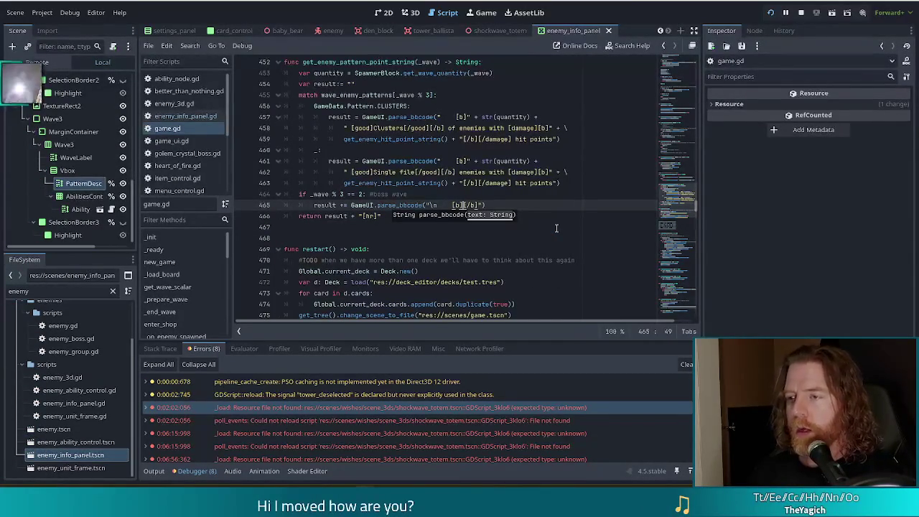
text([v)
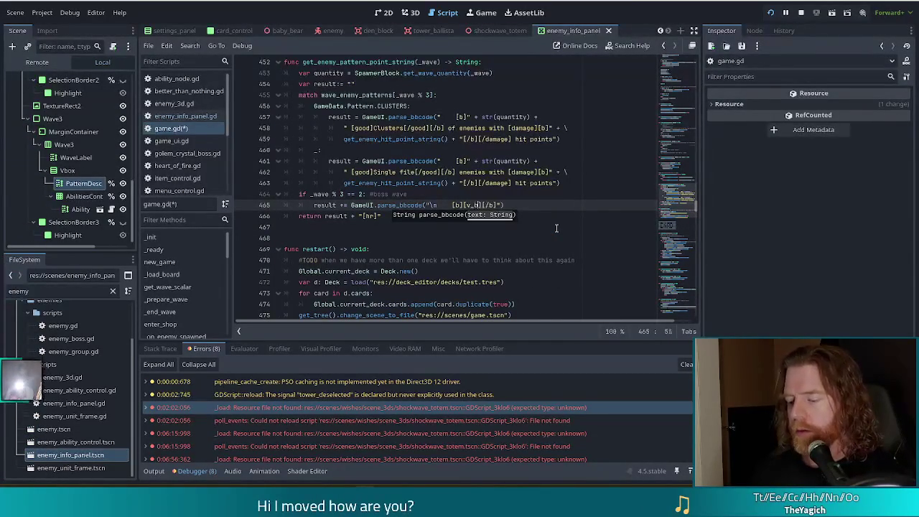
text(ad][/v_bad)
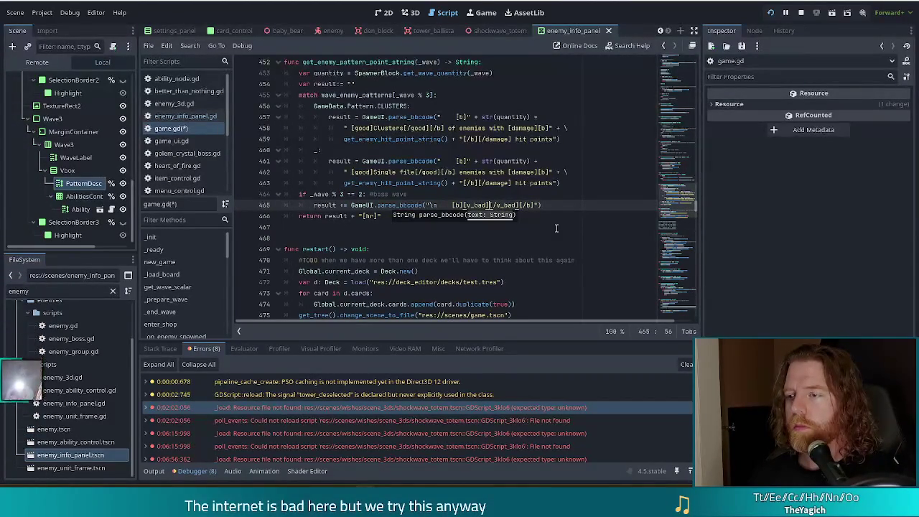
text("")
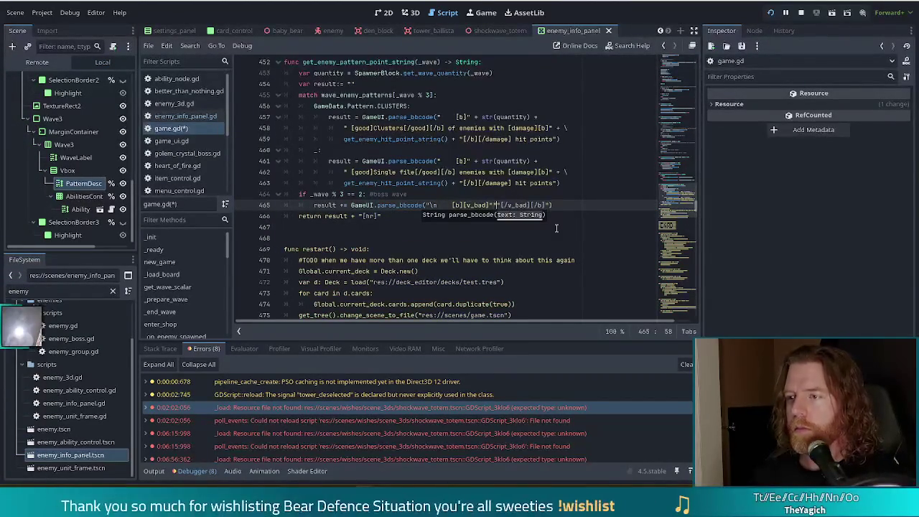
key(BackSpace)
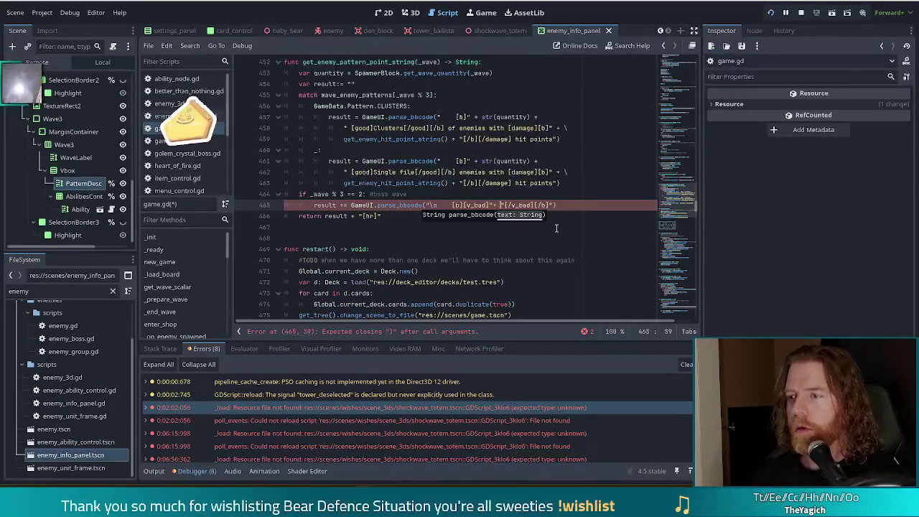
Step: Append + wave_boss_type.name to the boss line, save, and test-run to see The Berserker on wave 3
text(+)
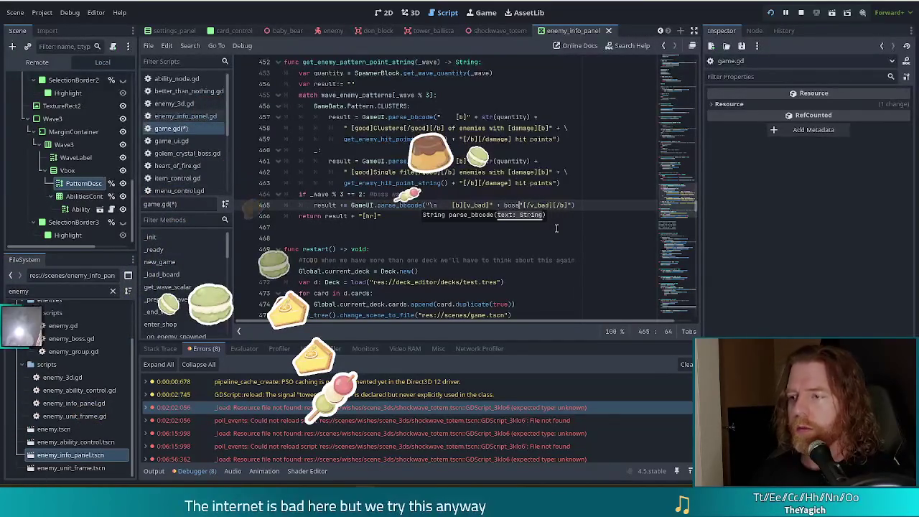
text(boss)
click(557, 227)
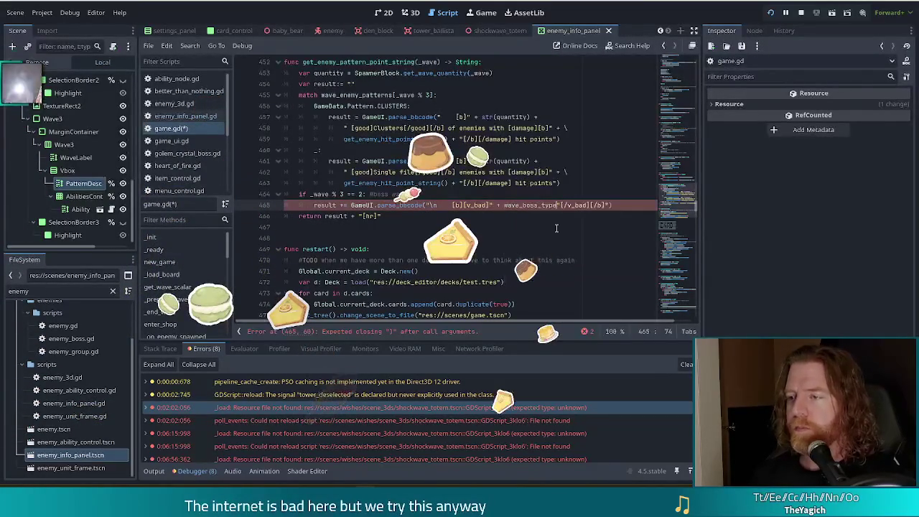
text(.)
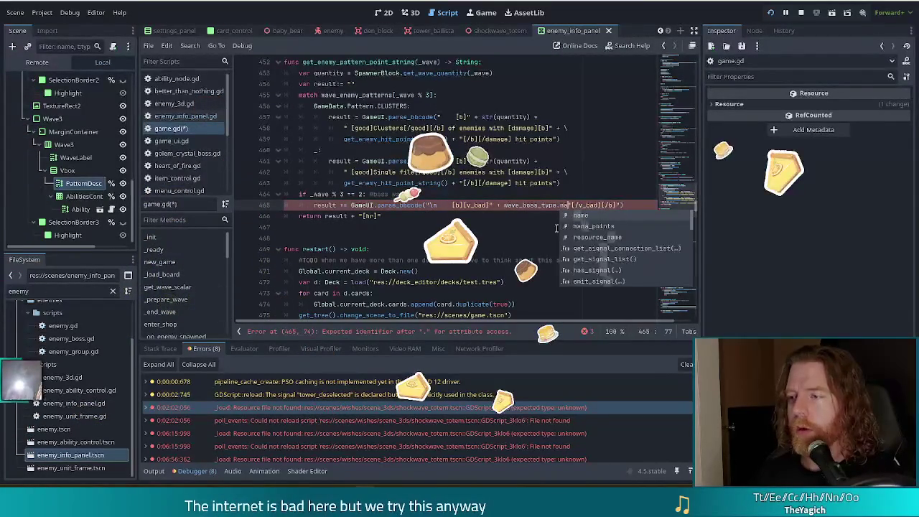
text(name+)
key(Left)
key(Left)
key(Right)
key(Right)
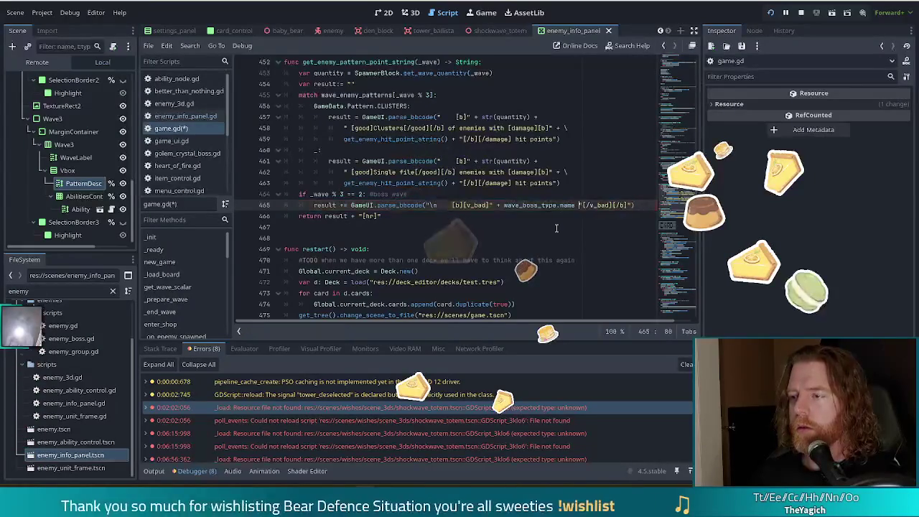
text(+)
key(ctrl+s)
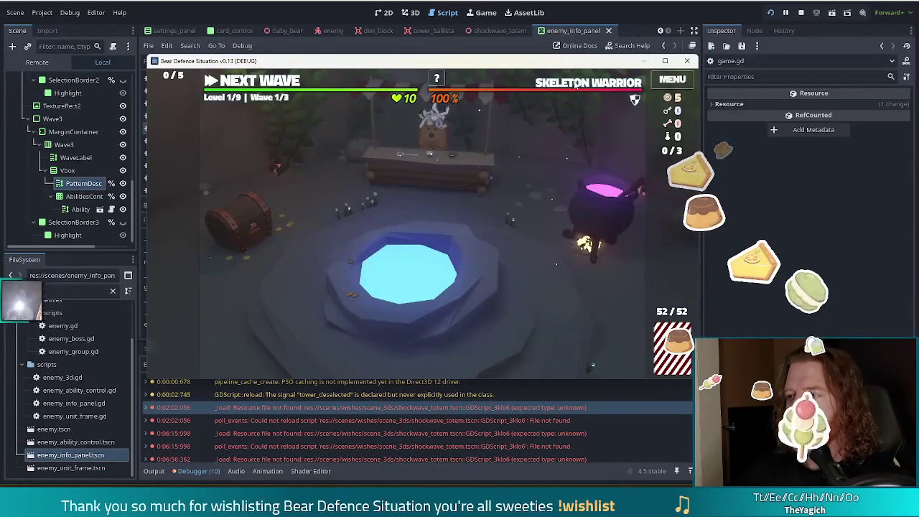
mouse_move(576, 85)
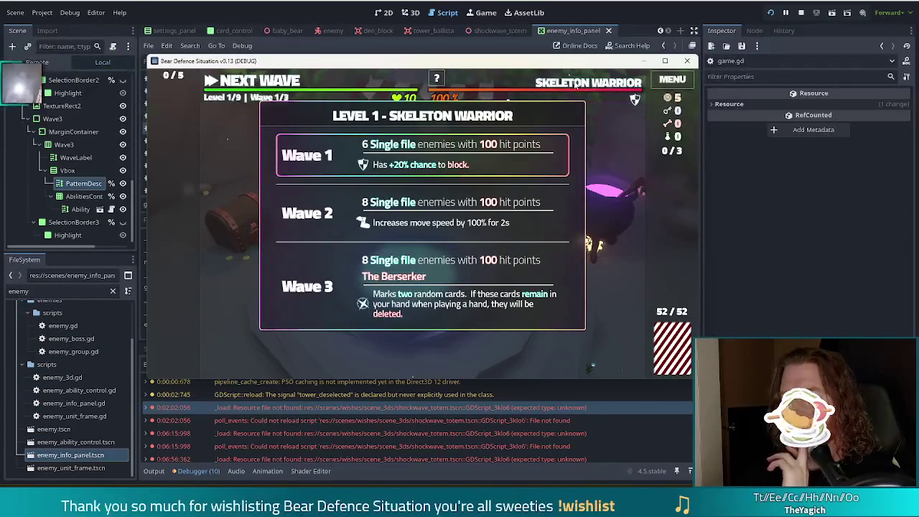
key(alt+Tab)
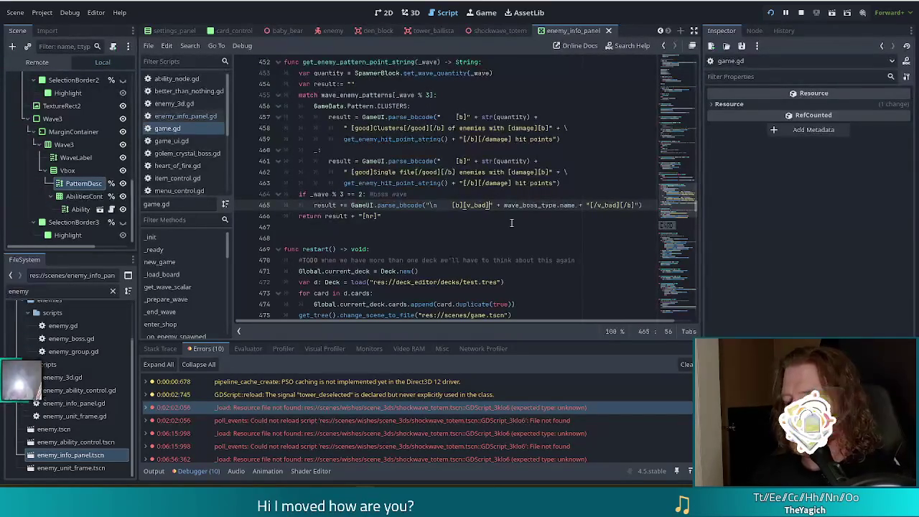
Step: Label the boss line 'Boss: ' in [v_bad] and wrap the name in [damage] tags, then close the test run
text(Boss: )
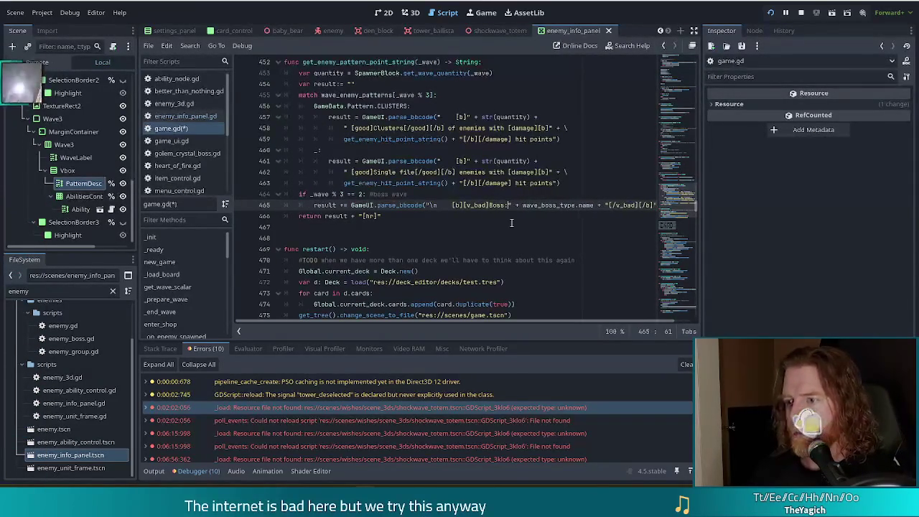
text([/v_bad])
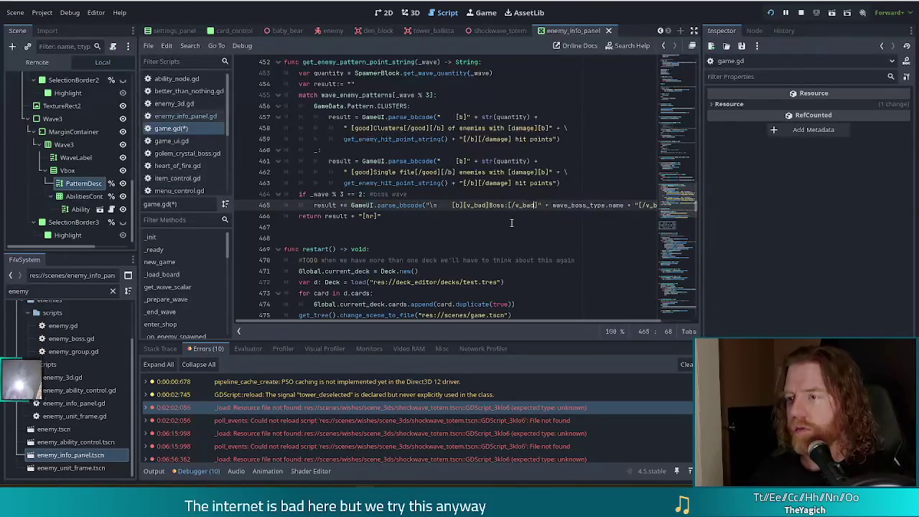
key(Right)
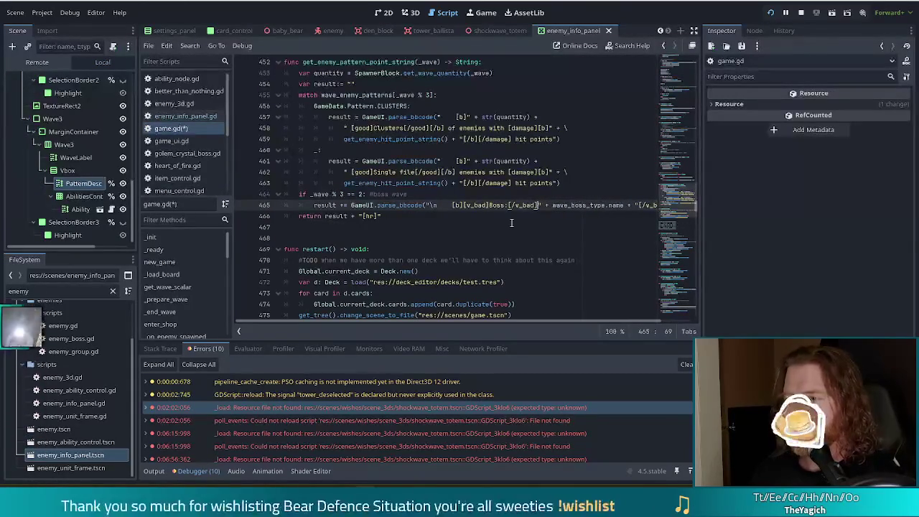
text([d)
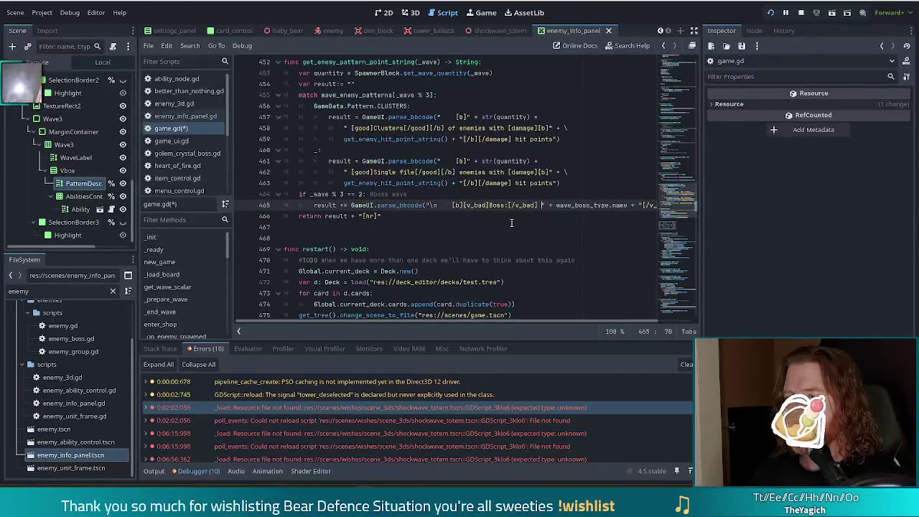
text(amage)
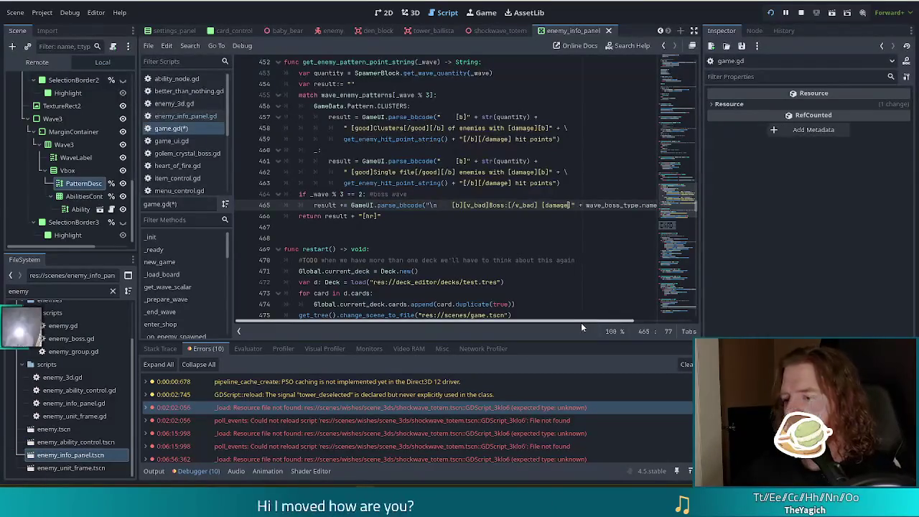
scroll(581, 322, right, 3)
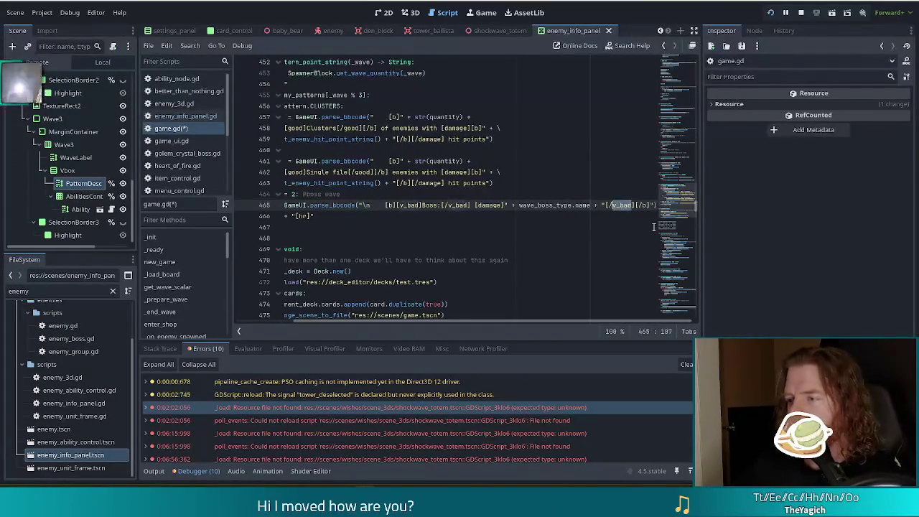
text(damage)
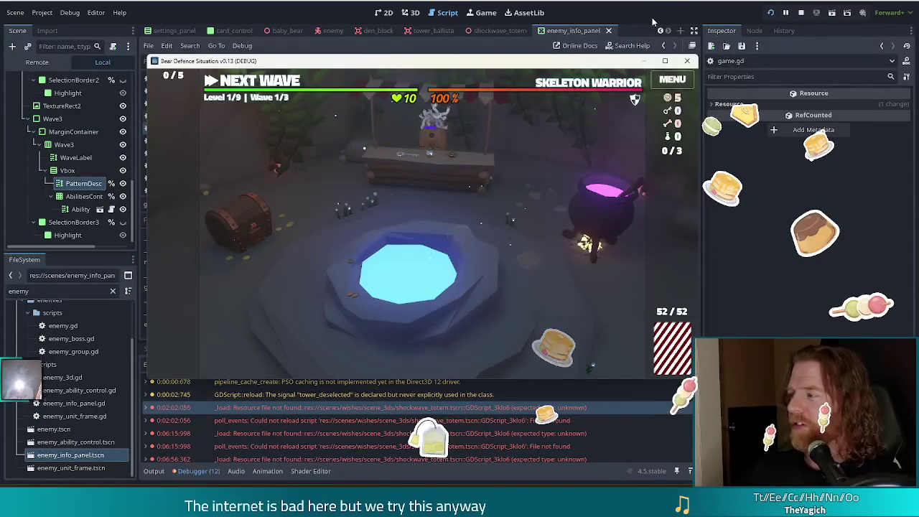
click(686, 60)
Step: Delete the '[v_bad]Boss:[/v_bad] ' prefix from line 465, save, and run the game
click(482, 205)
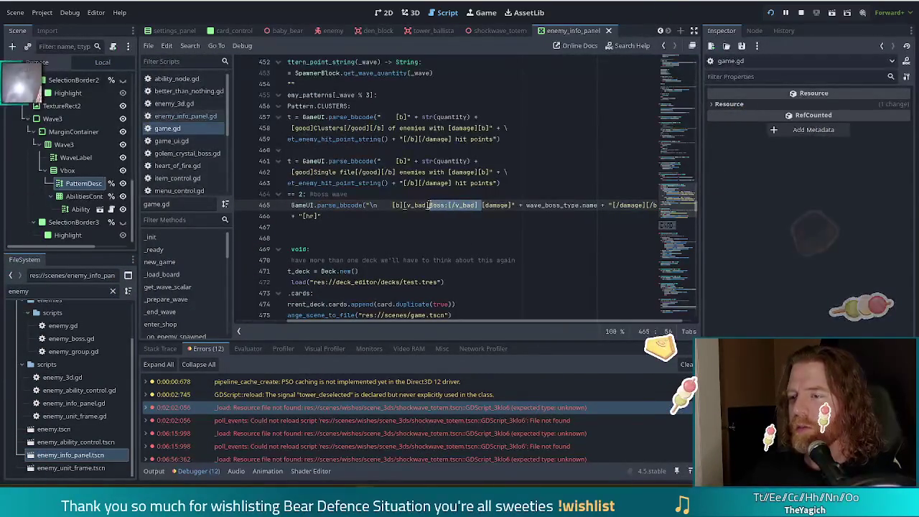
drag(482, 204, 407, 205)
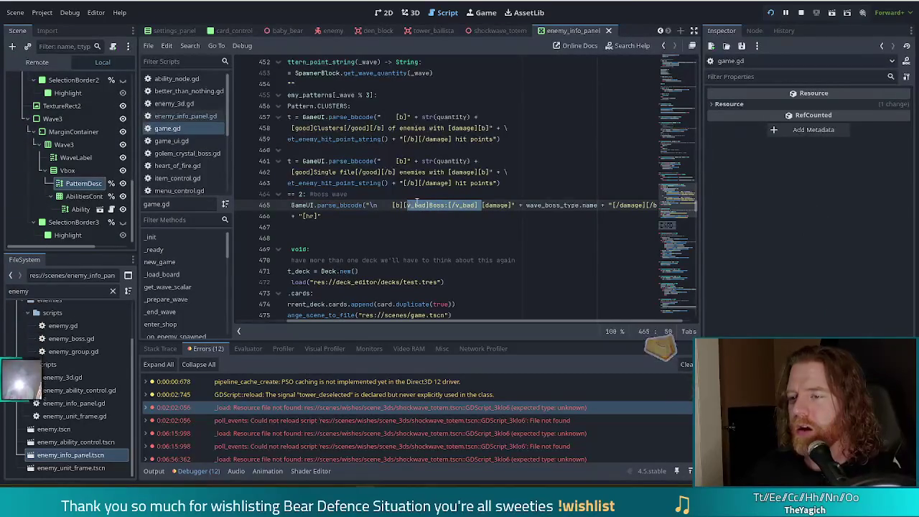
key(BackSpace)
click(415, 205)
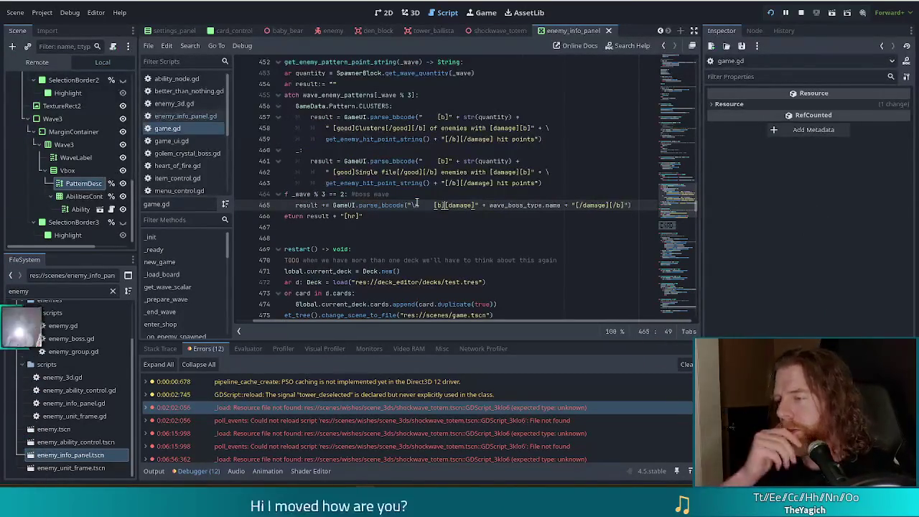
key(ctrl+s)
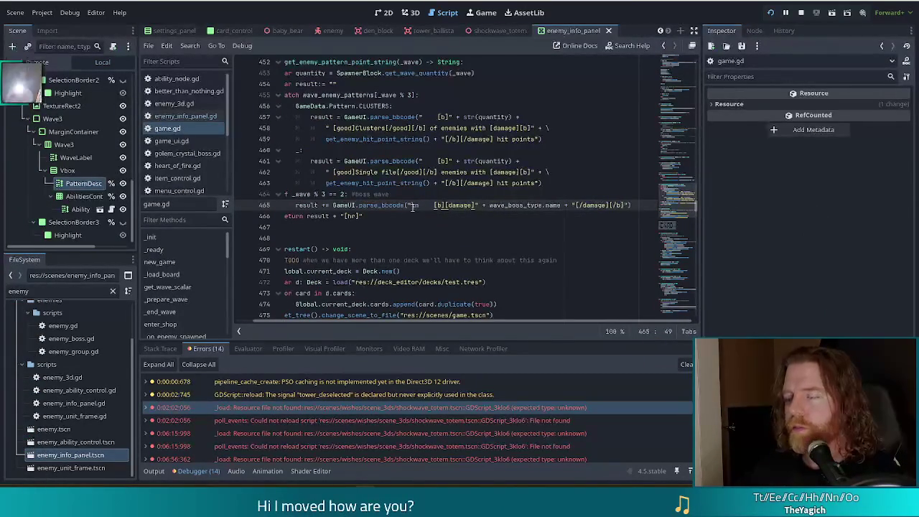
key(F5)
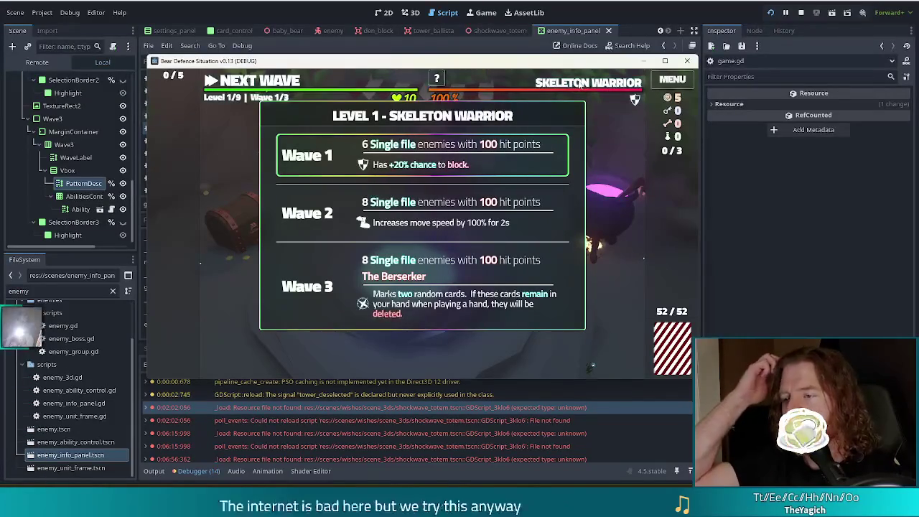
Step: Wrap the boss-name text on line 465 in [center] and [/center] tags and save
key(F8)
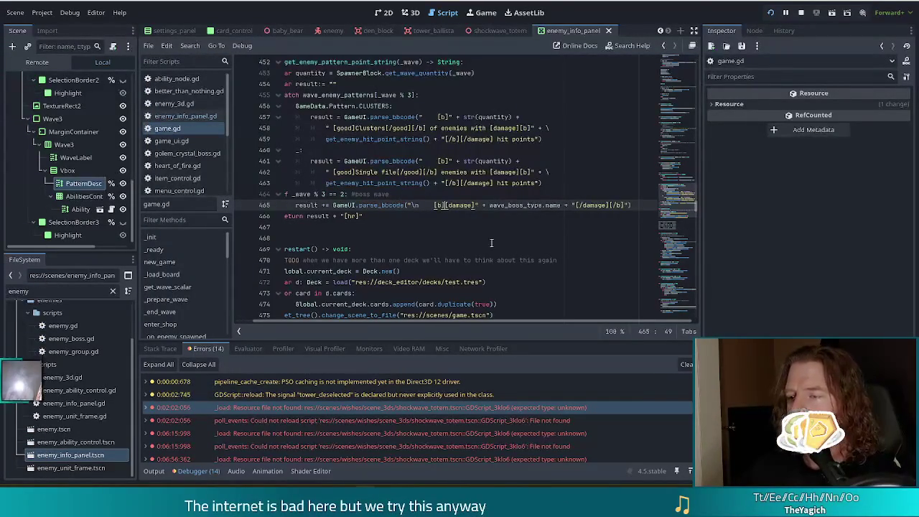
click(420, 205)
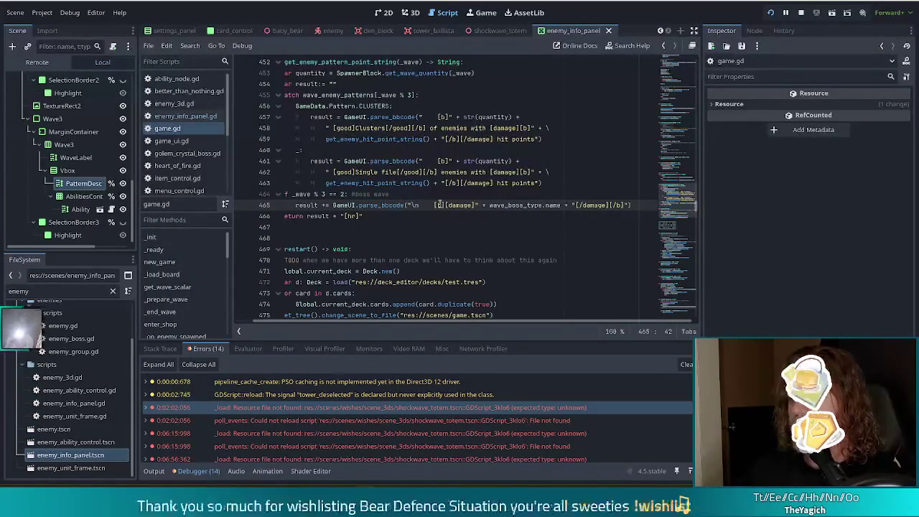
text([center)
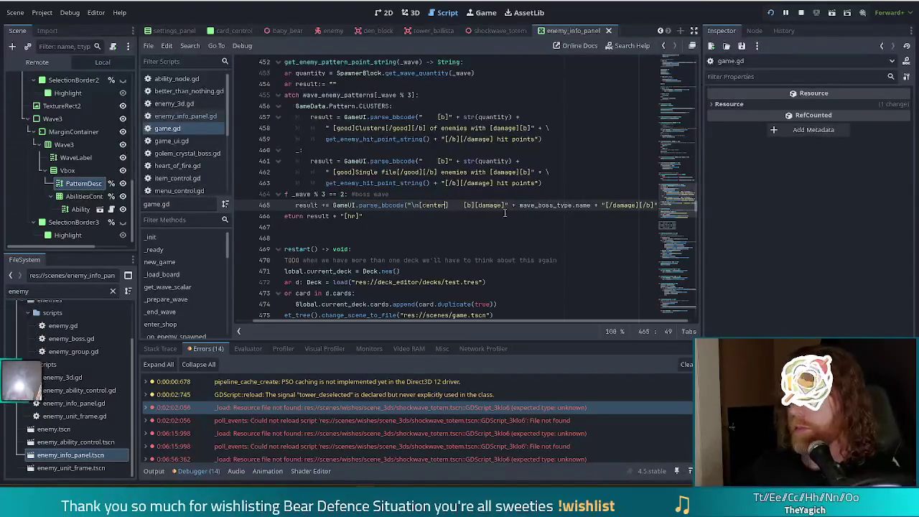
key(End)
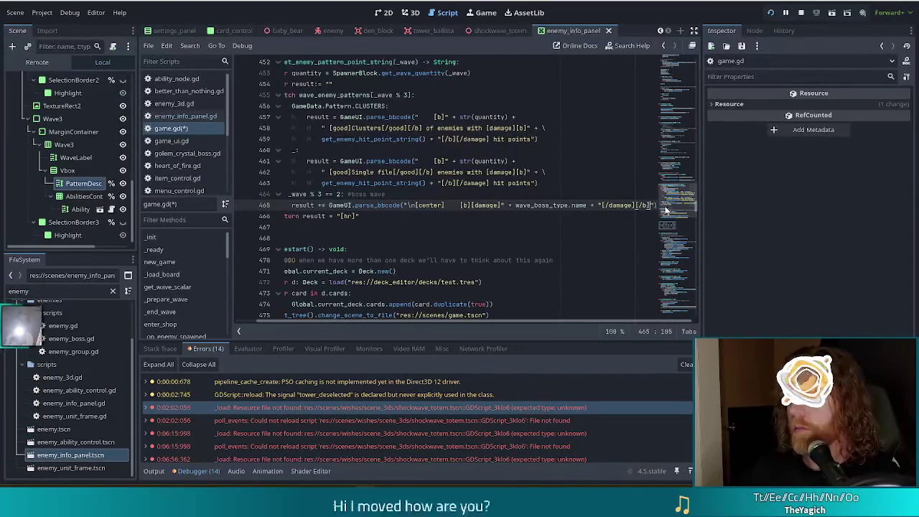
text([/center)
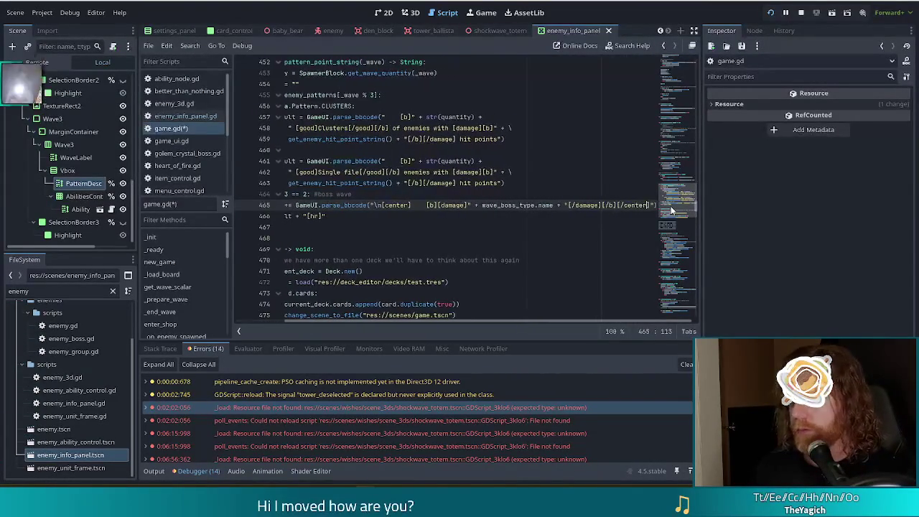
key(ctrl+s)
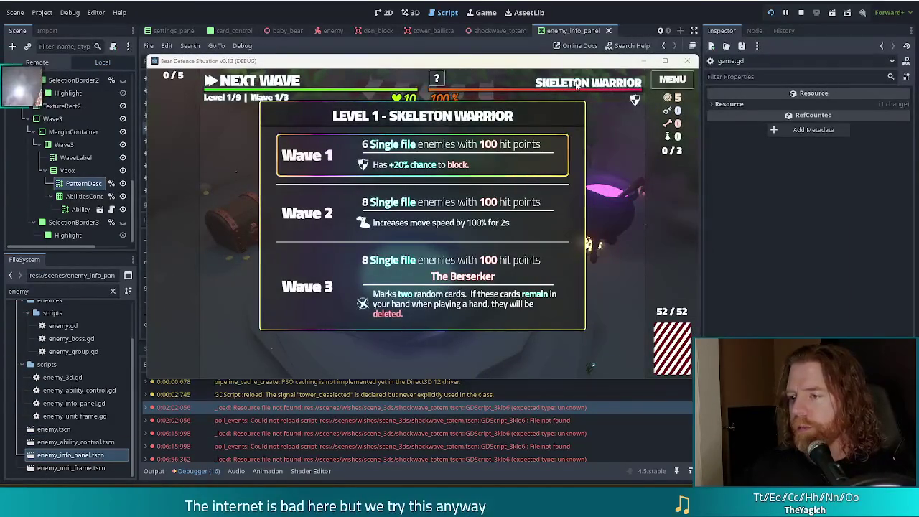
Step: Remove the extra spaces before the bold tag, save, and preview the centred boss name in the wave-info panel
key(alt+Tab)
key(BackSpace)
key(BackSpace)
key(BackSpace)
key(ctrl+s)
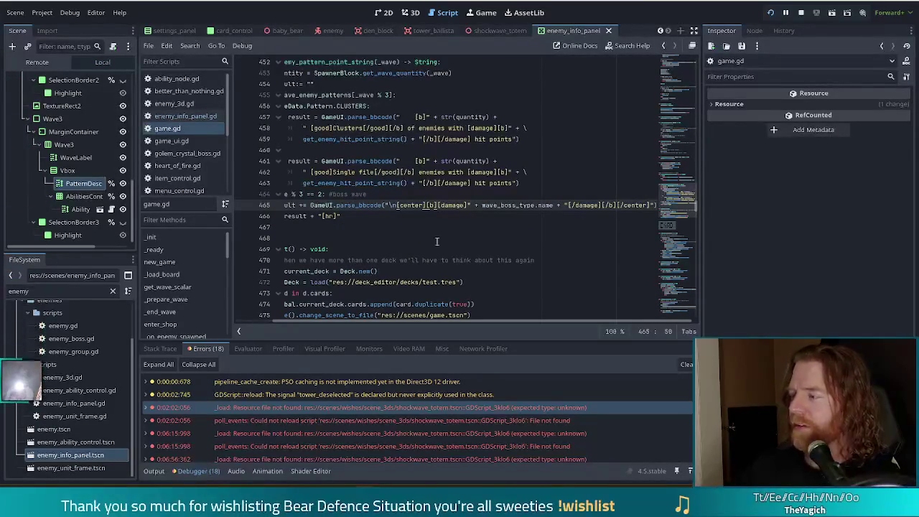
key(alt+Tab)
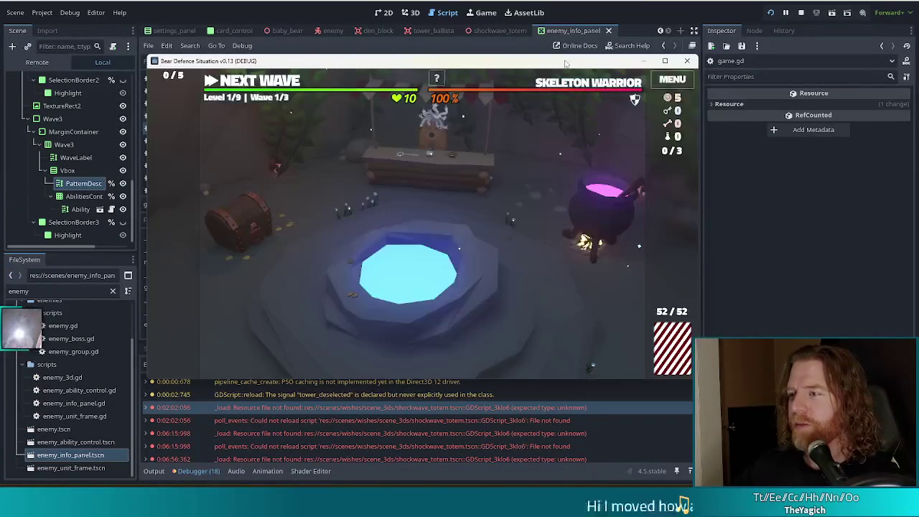
click(573, 86)
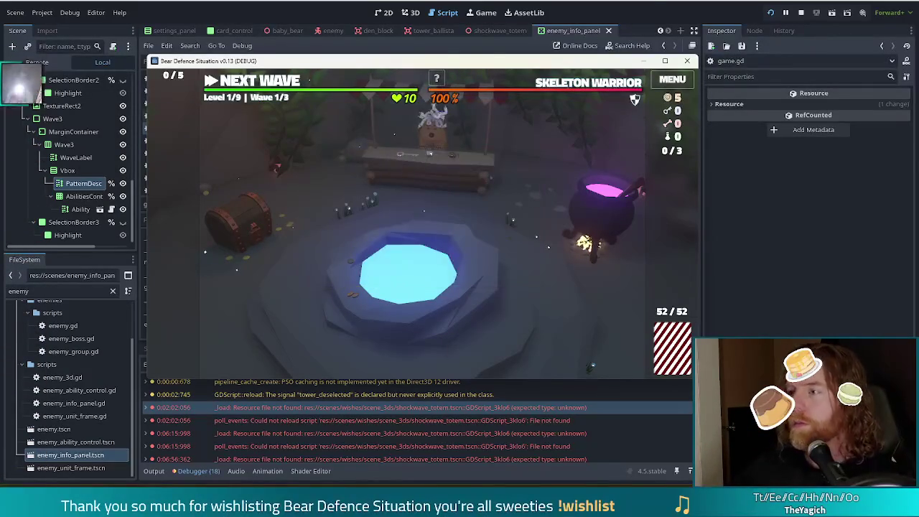
click(731, 3)
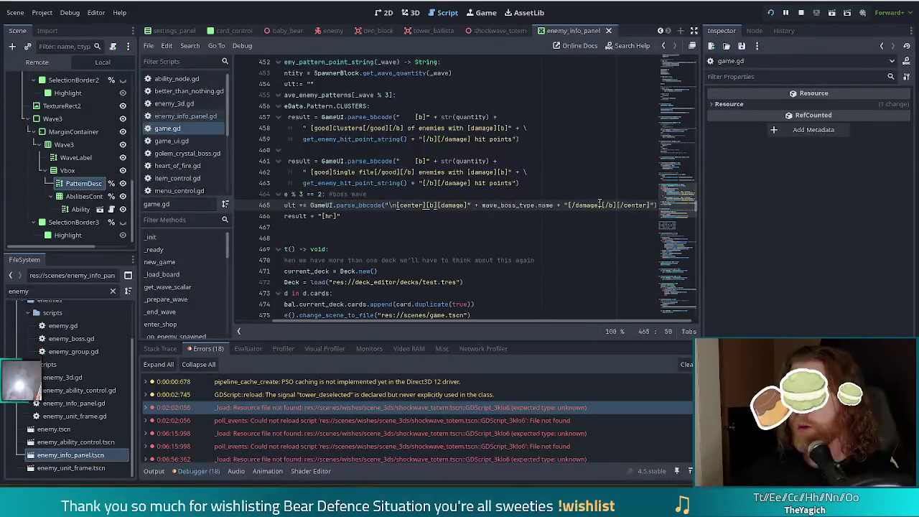
Step: Undo the centring tags on line 465
click(491, 211)
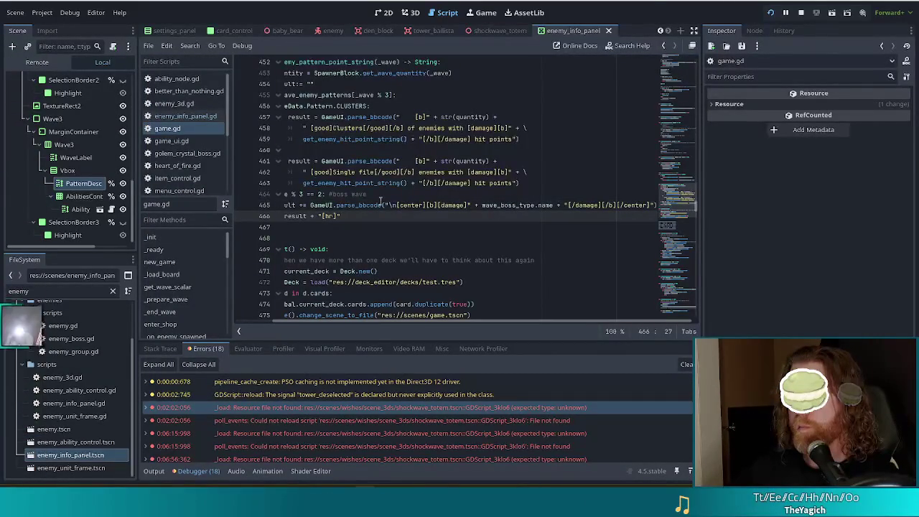
click(447, 205)
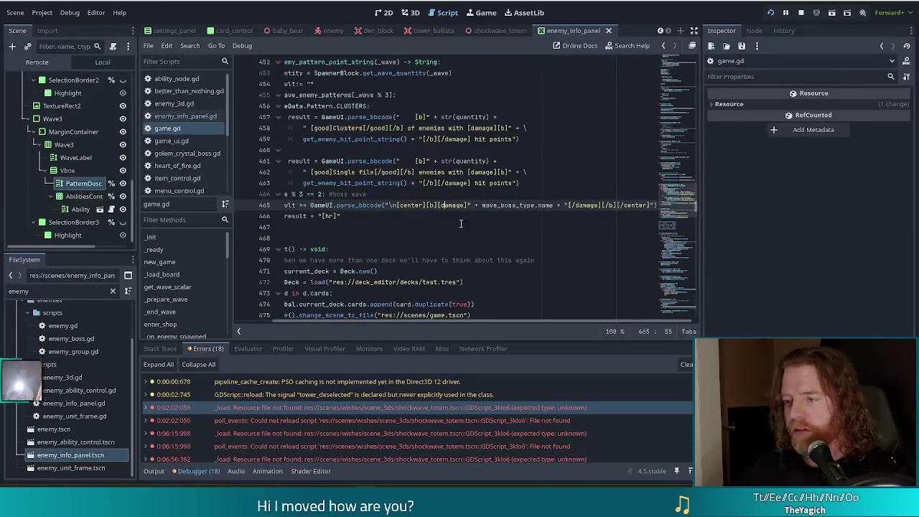
key(ctrl+z)
key(ctrl+z)
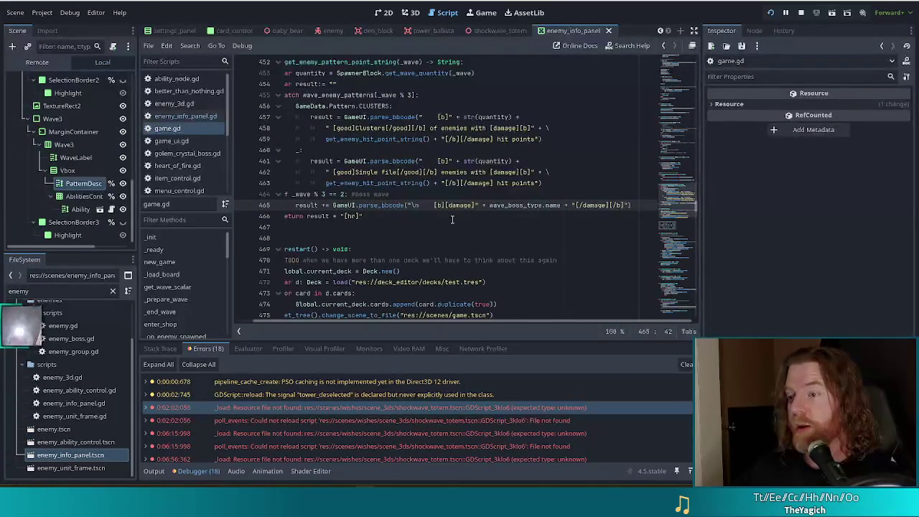
Step: Run the game without centring, check The Berserker under Wave 3, then close it
key(F5)
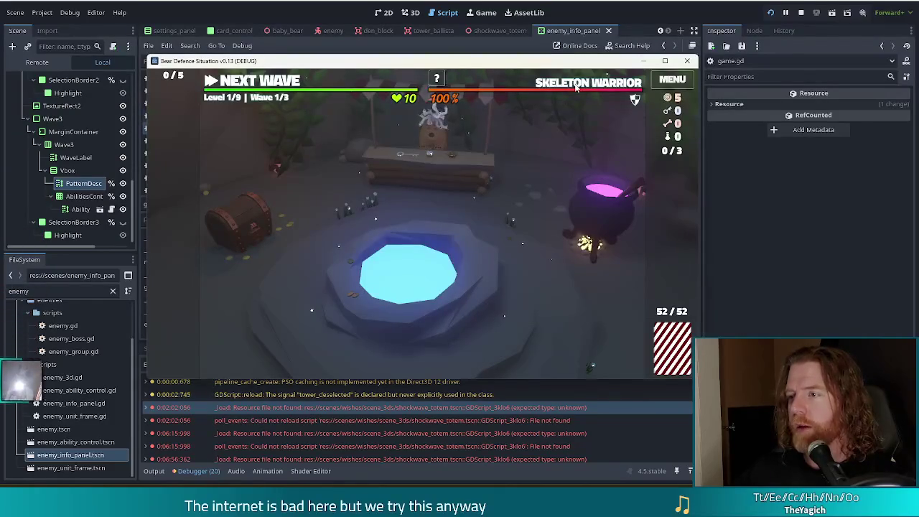
mouse_move(576, 86)
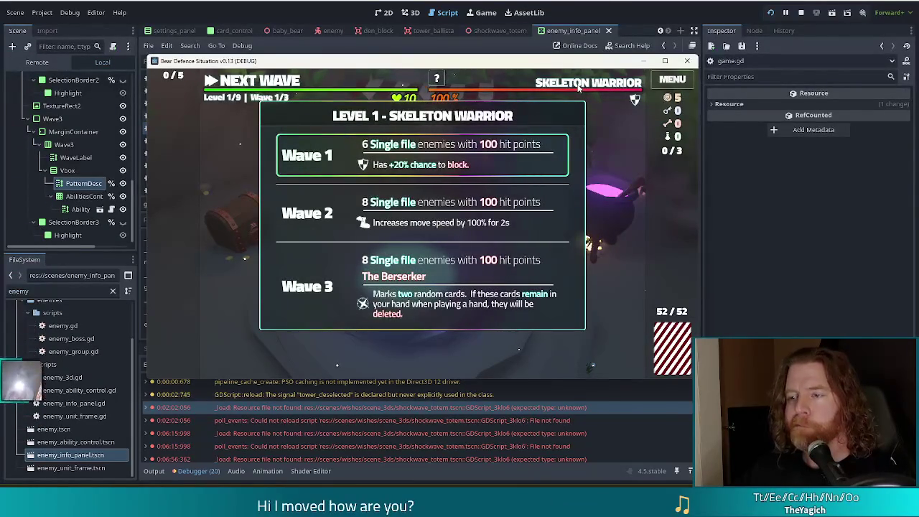
click(596, 25)
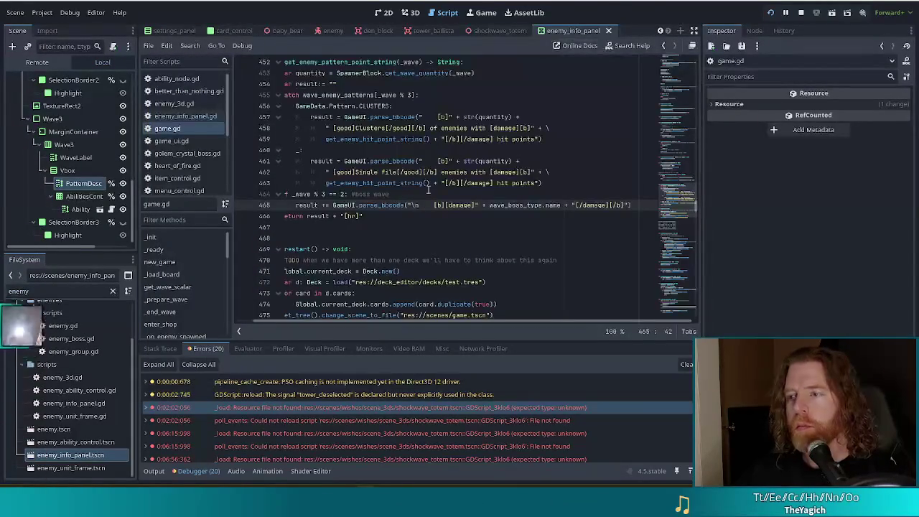
Step: Add 'Boss:' inside the bold tag on line 465, save, and preview it in the wave panel
text(Boss:)
key(ctrl+s)
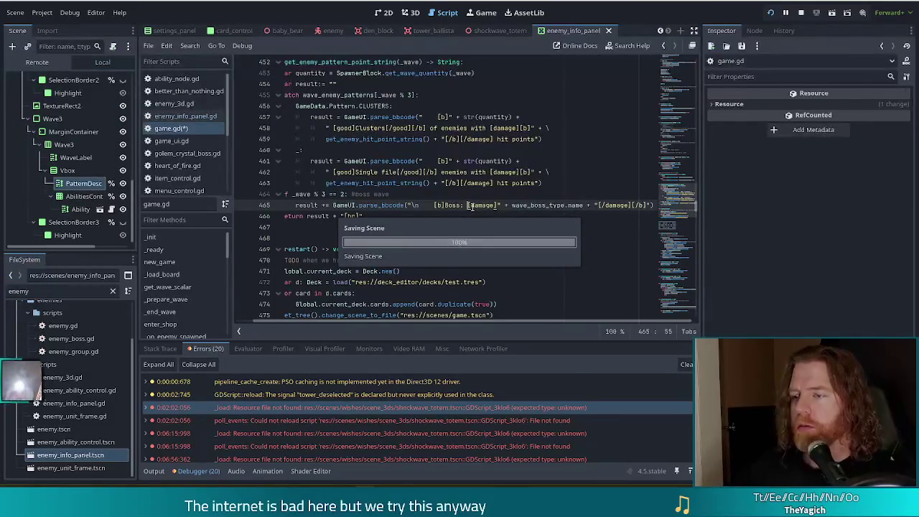
key(alt+Tab)
mouse_move(576, 86)
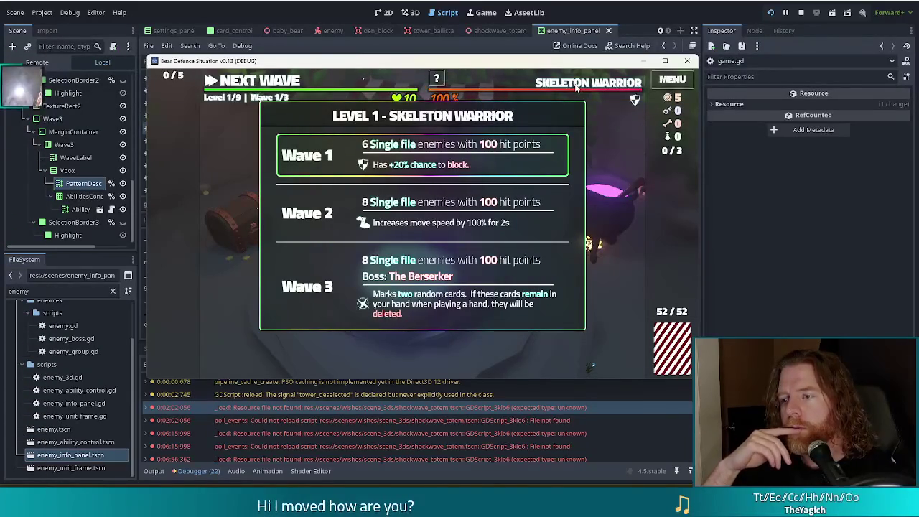
key(F8)
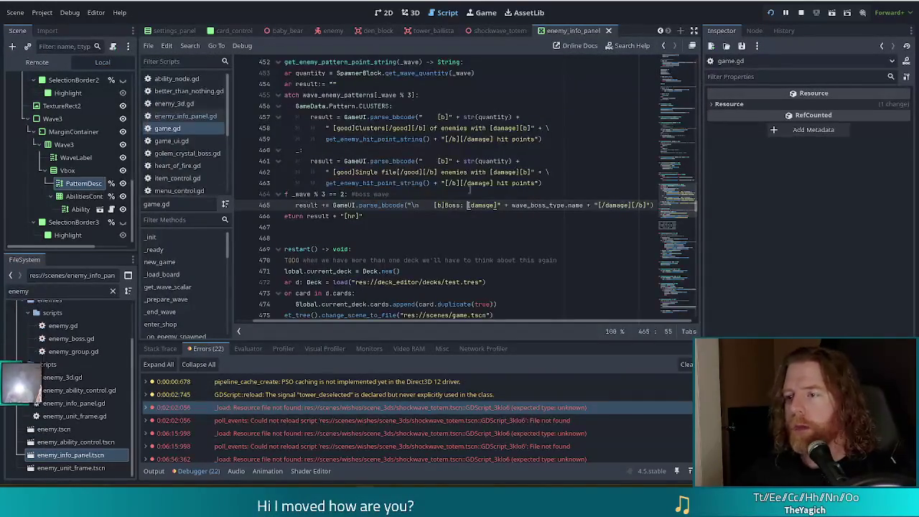
Step: Replace it with a plain 'Boss Wave: ' label before the bold boss name and save
key(BackSpace)
key(BackSpace)
key(BackSpace)
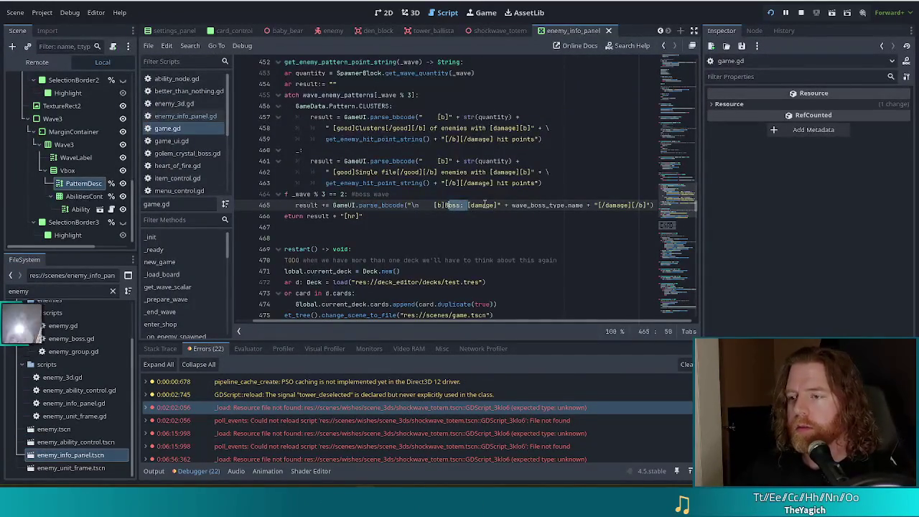
text(Boss Wave:)
key(ctrl+s)
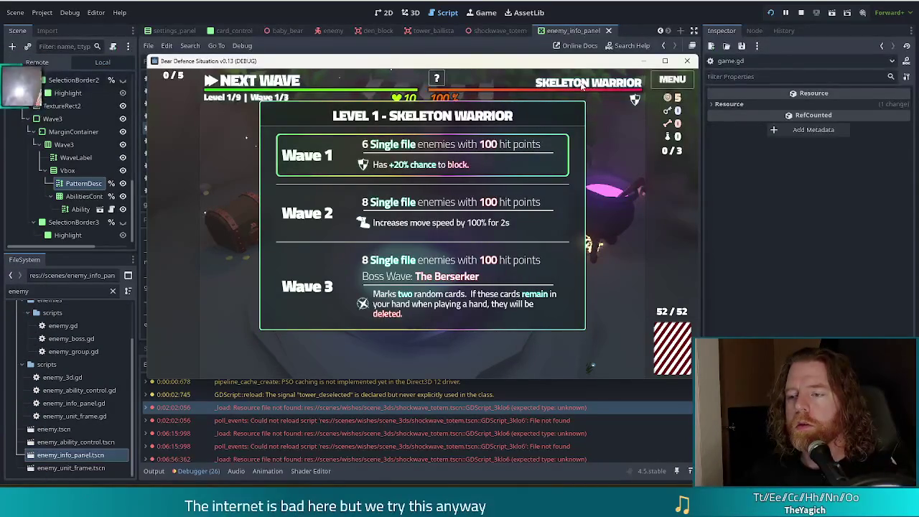
click(616, 5)
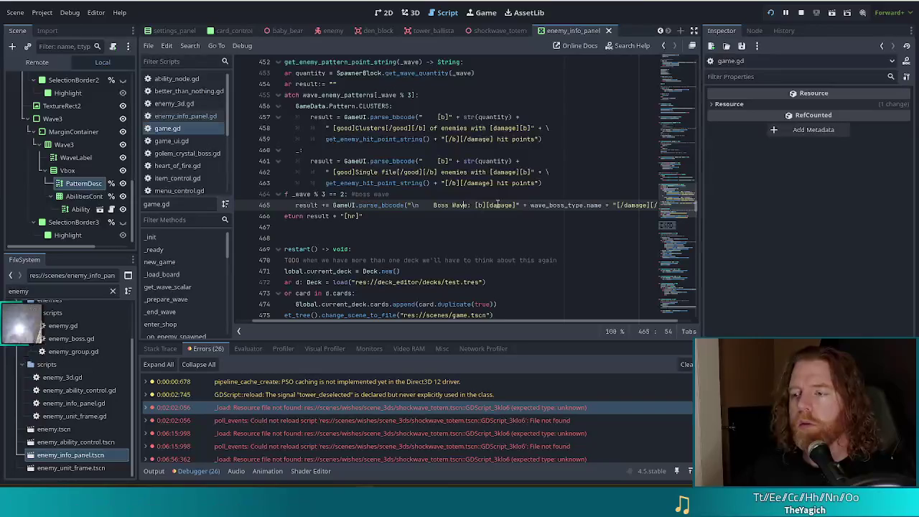
key(BackSpace)
key(BackSpace)
key(BackSpace)
key(BackSpace)
key(BackSpace)
key(BackSpace)
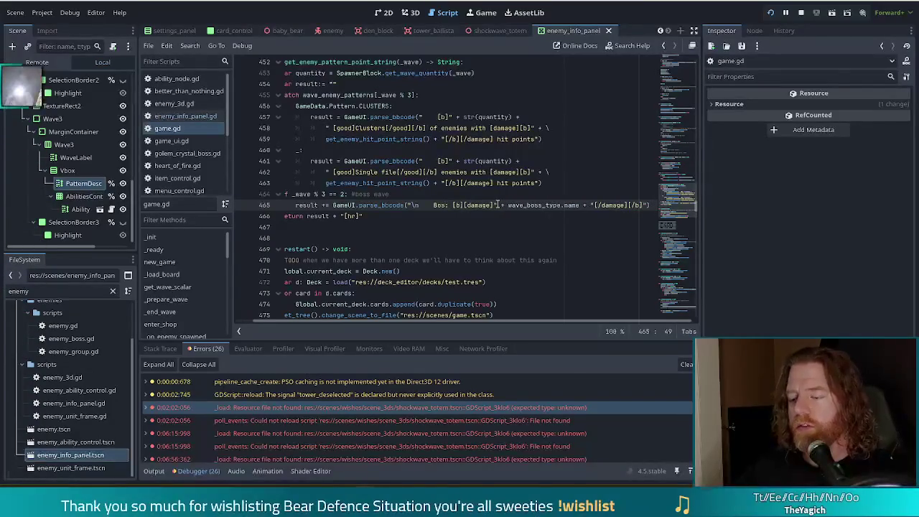
key(F5)
mouse_move(561, 84)
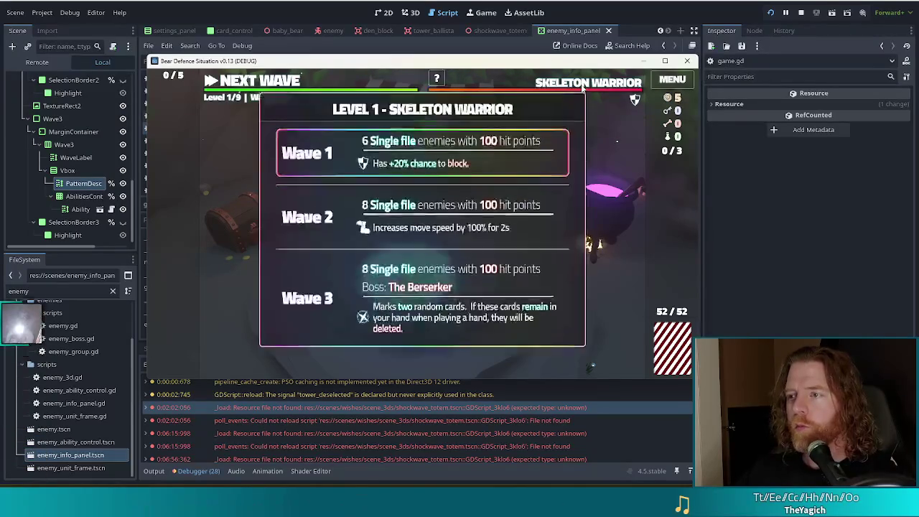
key(alt+Tab)
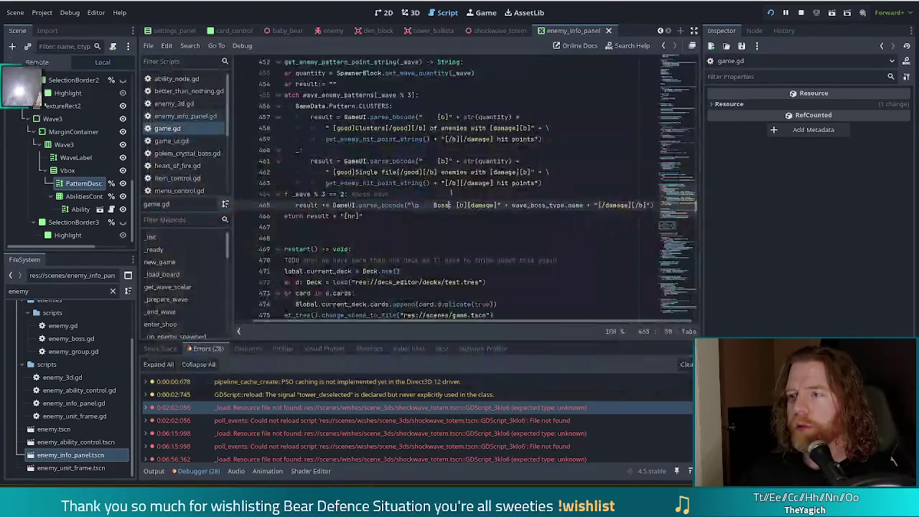
drag(420, 322, 293, 308)
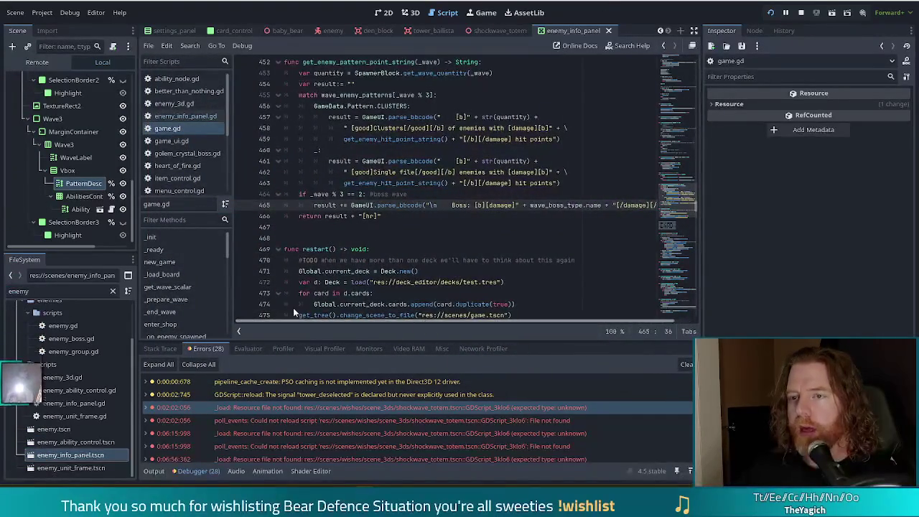
Step: Open enemy_unit_frame.gd and trace the wave-enemy-type signal to its enemy name assignment
double_click(74, 416)
click(383, 195)
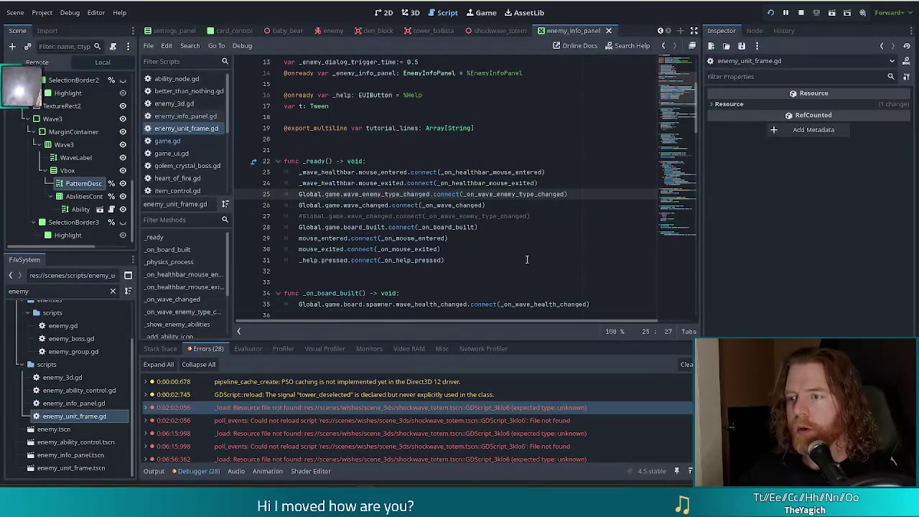
ctrl+click(455, 206)
ctrl+click(345, 194)
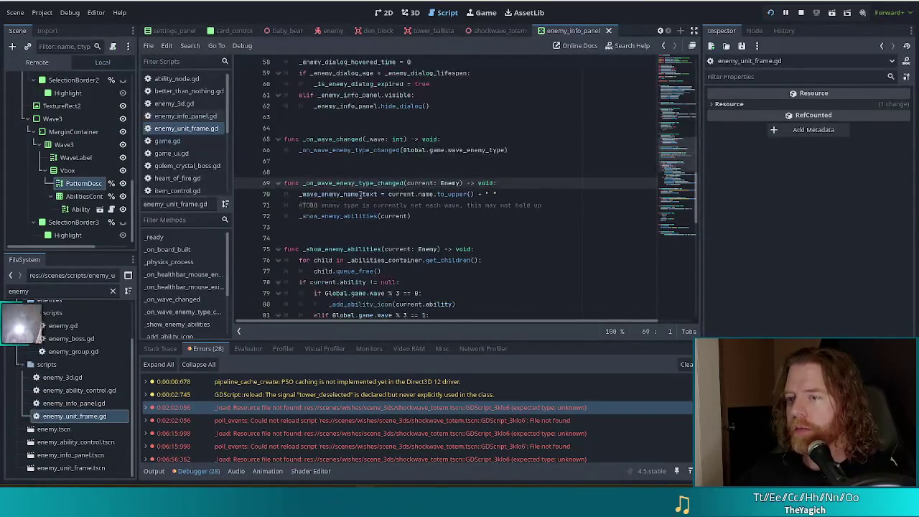
click(360, 194)
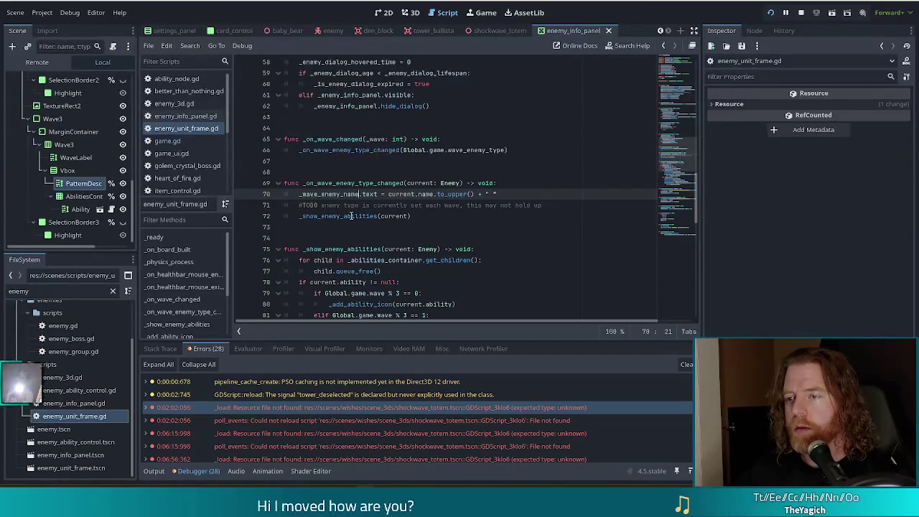
click(557, 204)
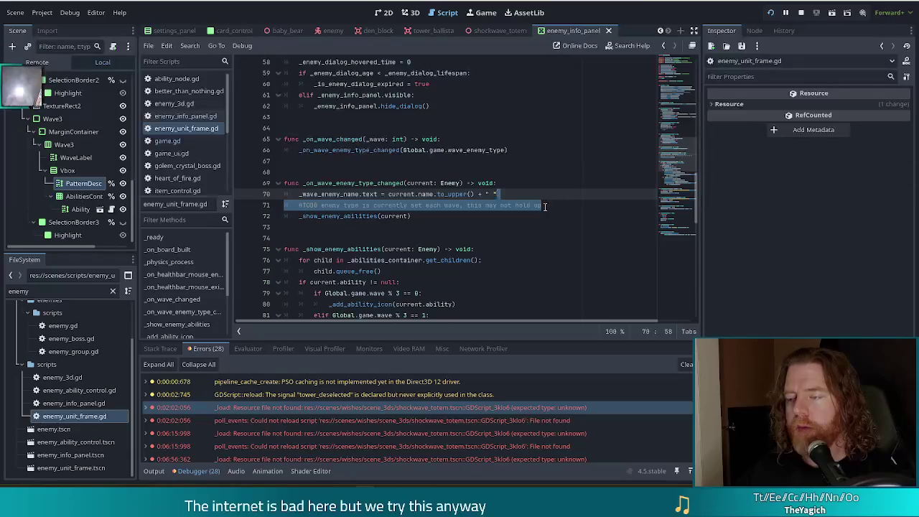
Step: Inspect _show_enemy_abilities: the ability prefix assignment on line 84 and the wave-3 branch
ctrl+click(348, 217)
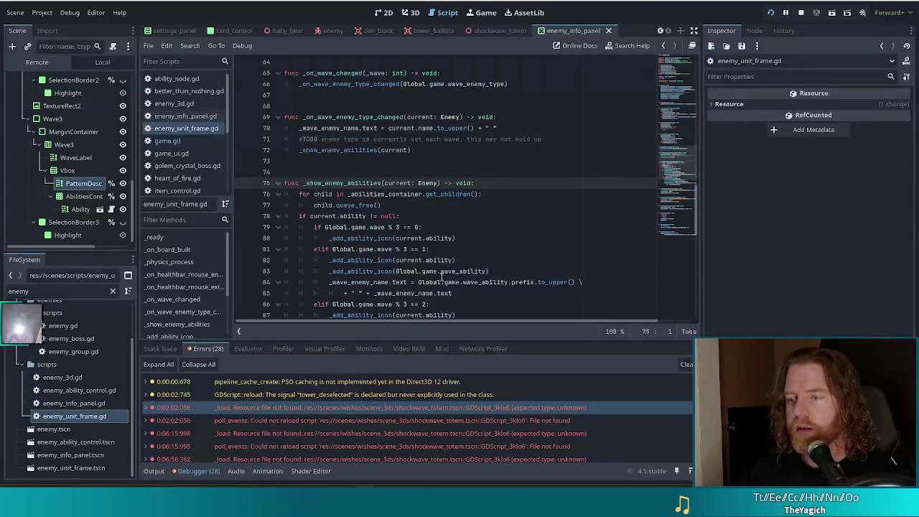
scroll(447, 265, down, 2)
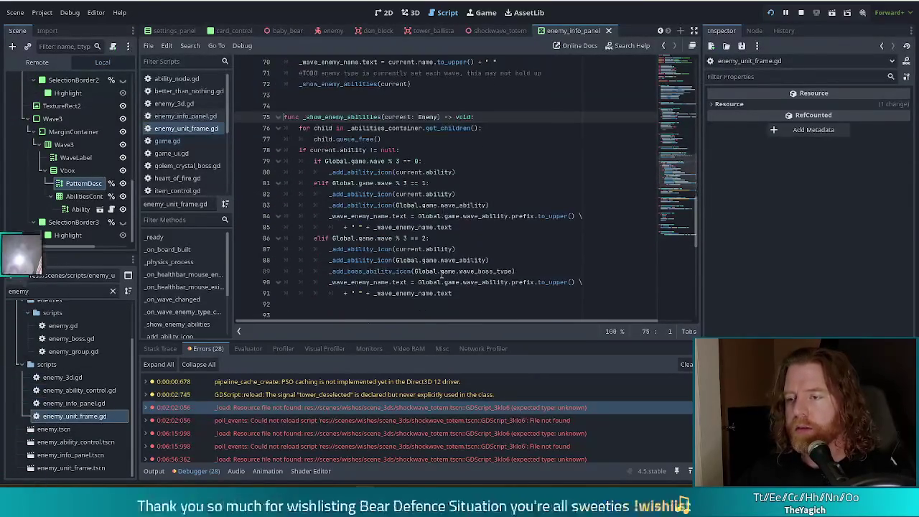
click(393, 206)
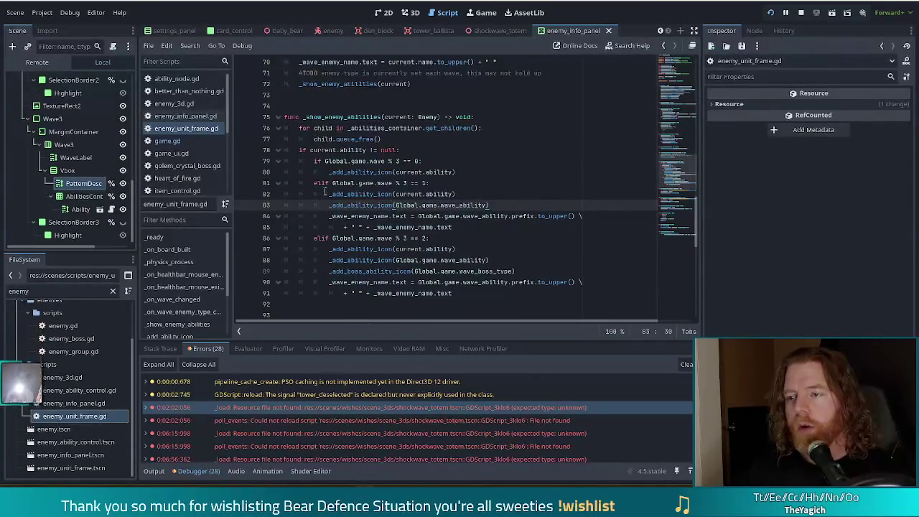
drag(400, 217, 497, 217)
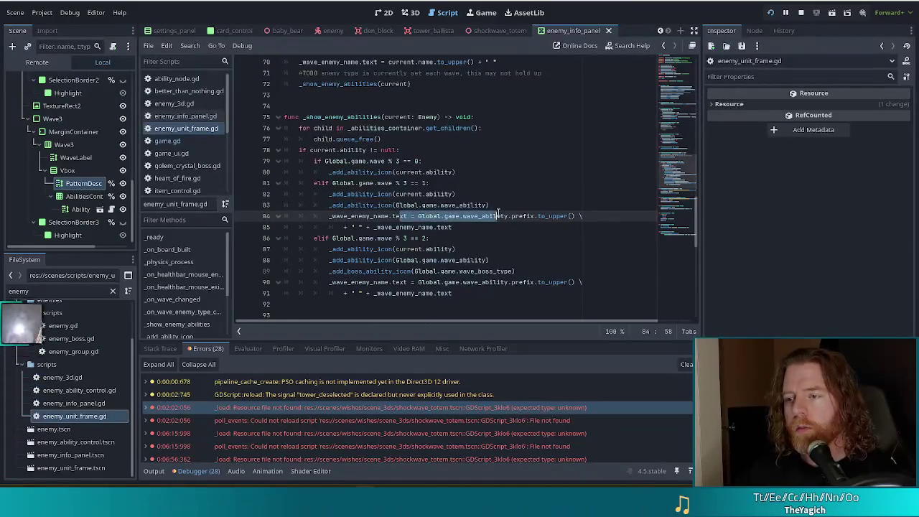
drag(436, 249, 448, 294)
click(444, 262)
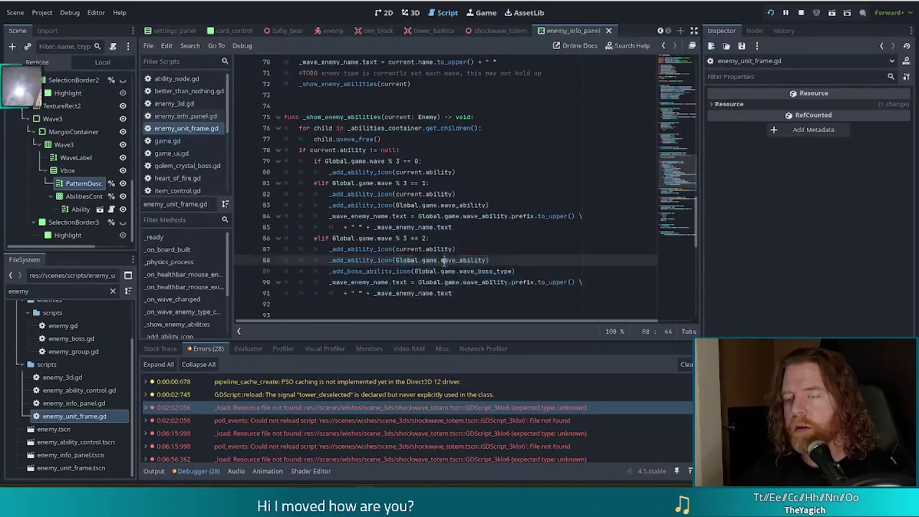
Step: Compare the line 70 name assignment, then select the prefix-and-name concatenation on lines 90–91
scroll(474, 282, up, 3)
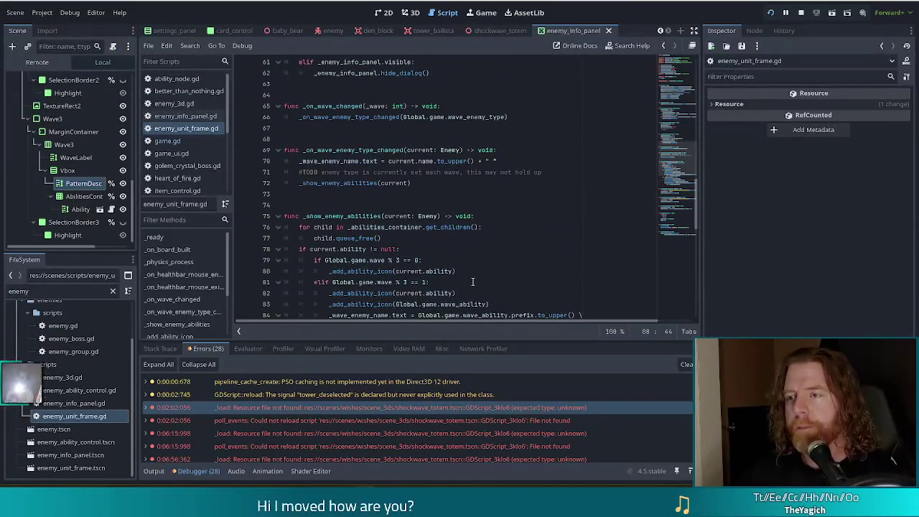
scroll(471, 281, down, 1)
scroll(471, 281, up, 1)
drag(336, 161, 350, 174)
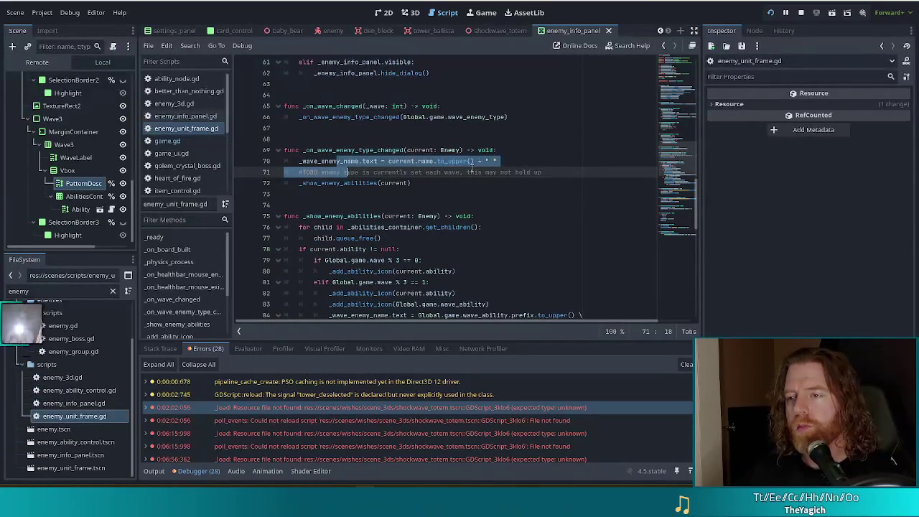
scroll(471, 170, down, 1)
scroll(471, 169, down, 3)
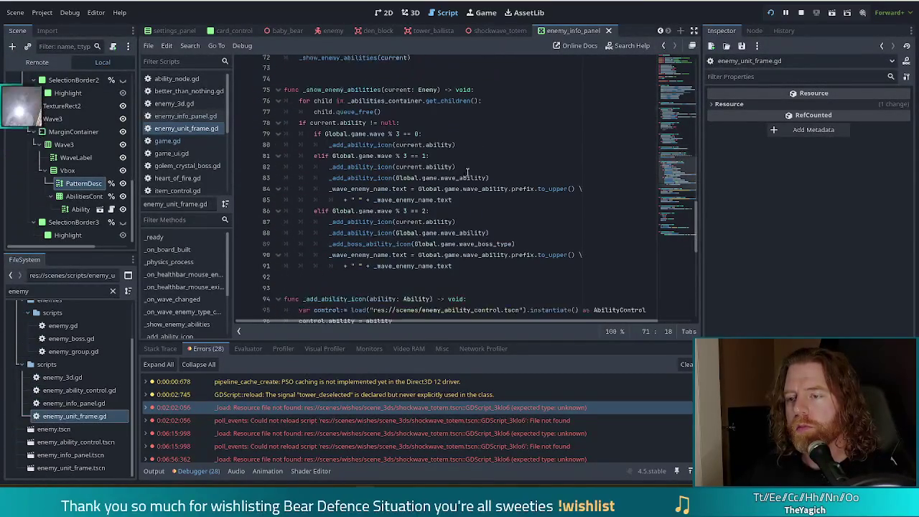
click(415, 245)
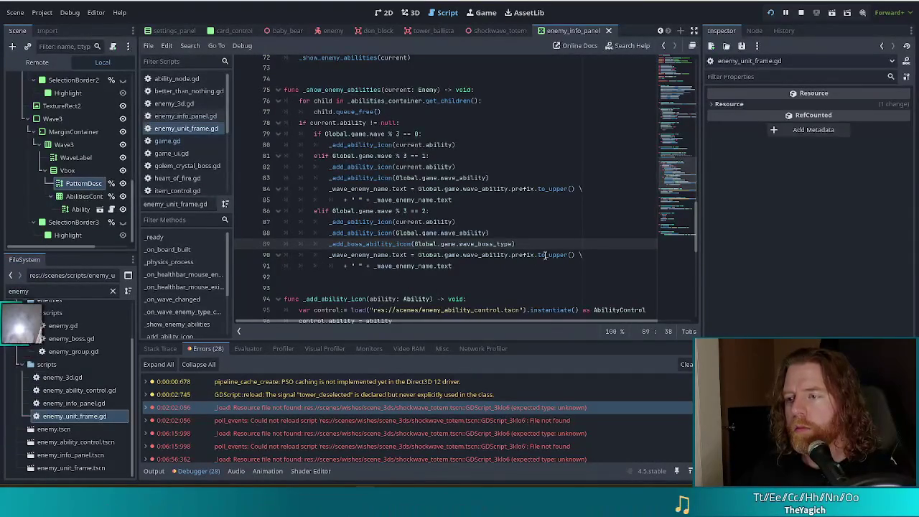
drag(467, 267, 579, 254)
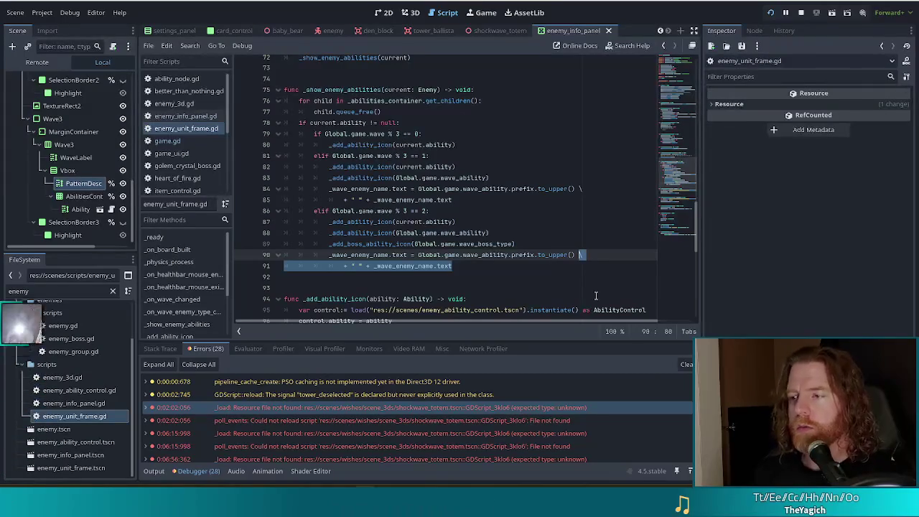
Step: Replace the wave-3 concatenation with Global.game.wave_boss_type.name.to_upper() and save to run the game
key(BackSpace)
key(BackSpace)
key(BackSpace)
key(BackSpace)
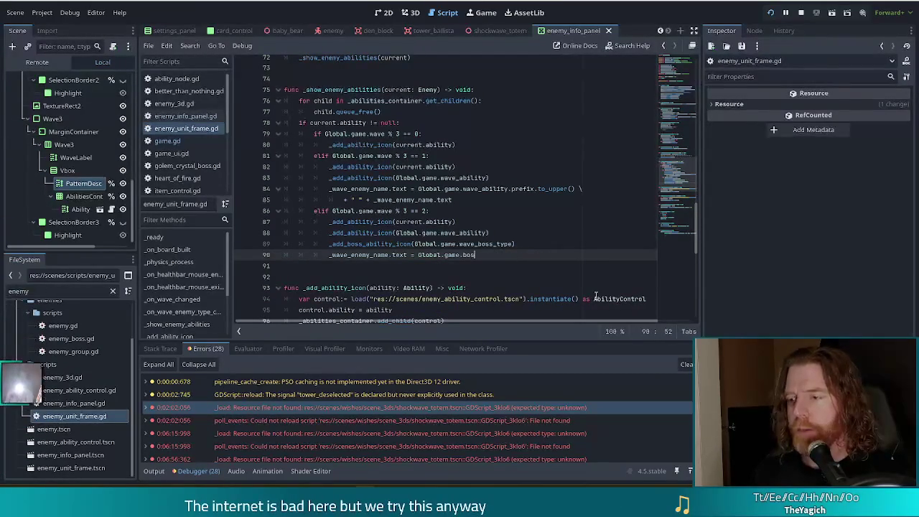
key(Return)
text(.na)
key(Return)
text(to)
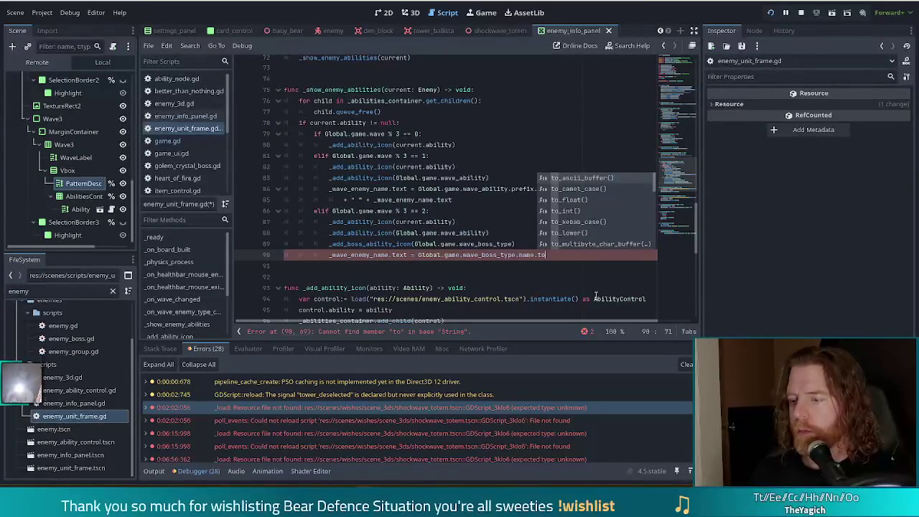
text(_u)
key(Return)
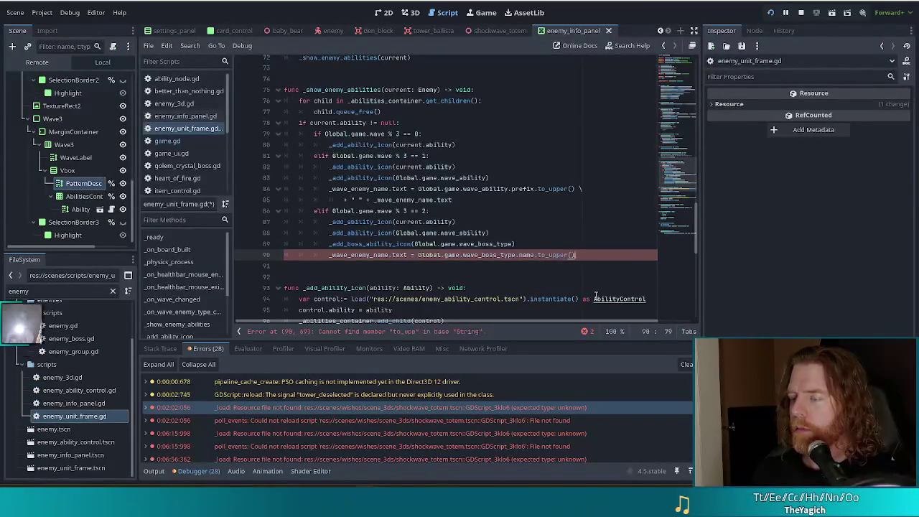
key(ctrl+s)
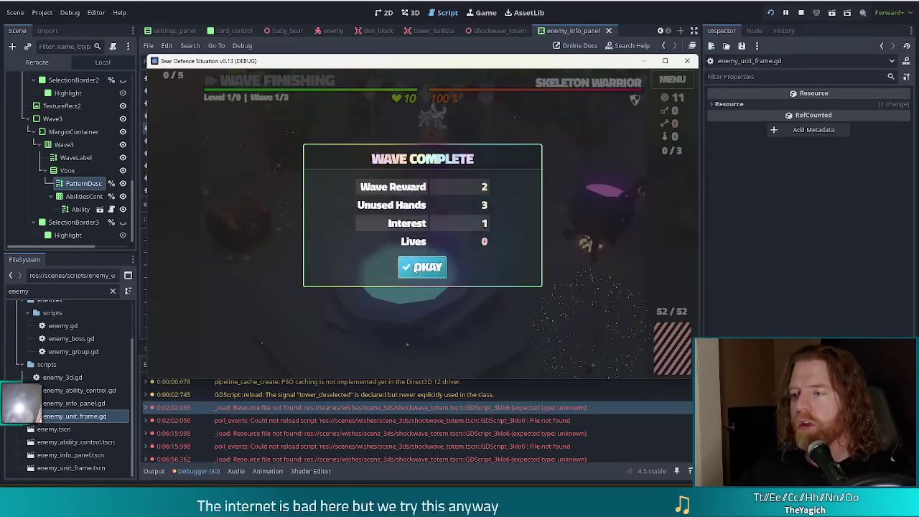
Step: Dismiss two Wave Complete messages to reach Wave 3/3 and check THE BERSERKER's boss ability
click(428, 267)
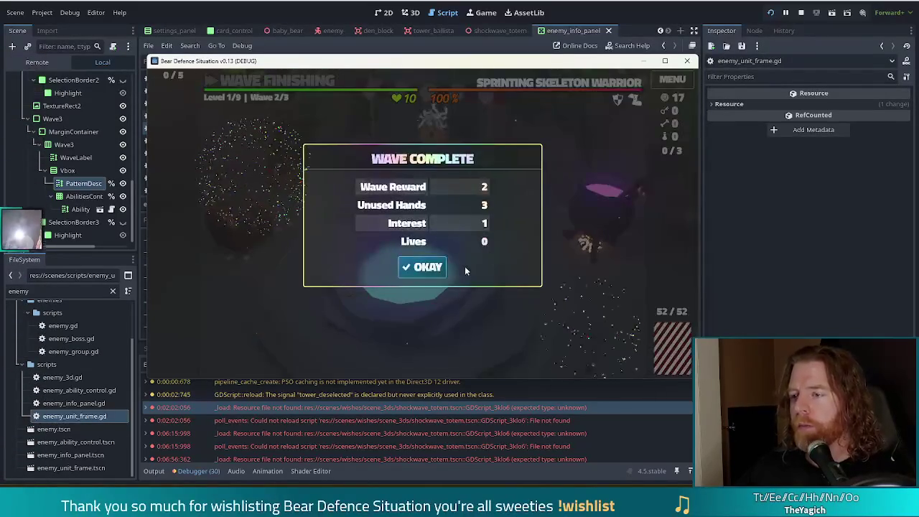
click(435, 266)
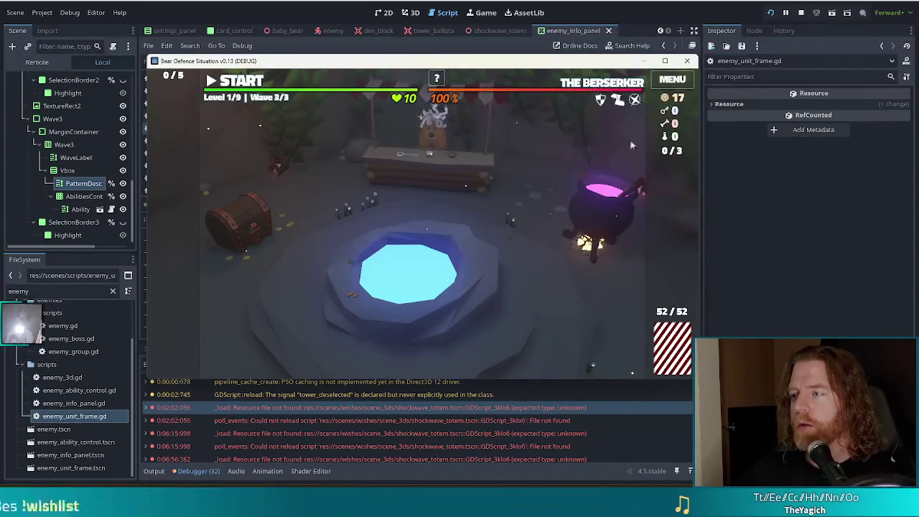
key(alt+Tab)
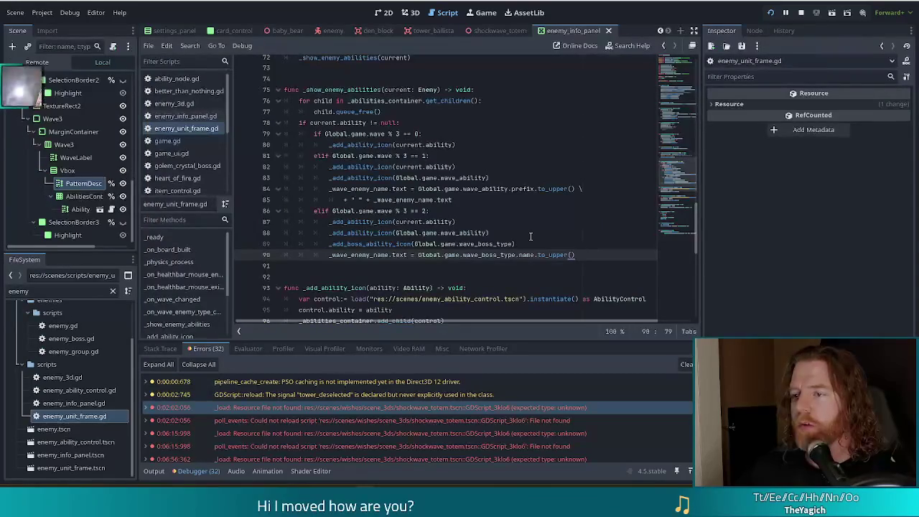
text( +)
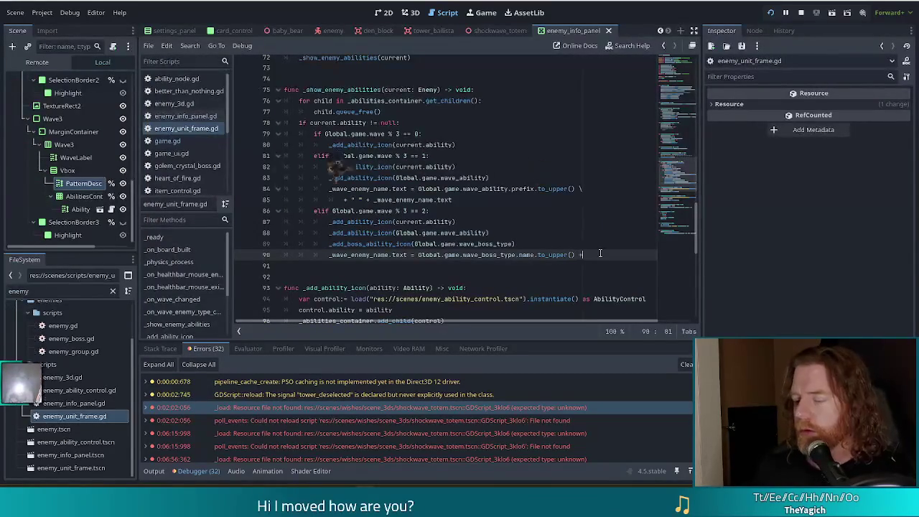
key(alt+Tab)
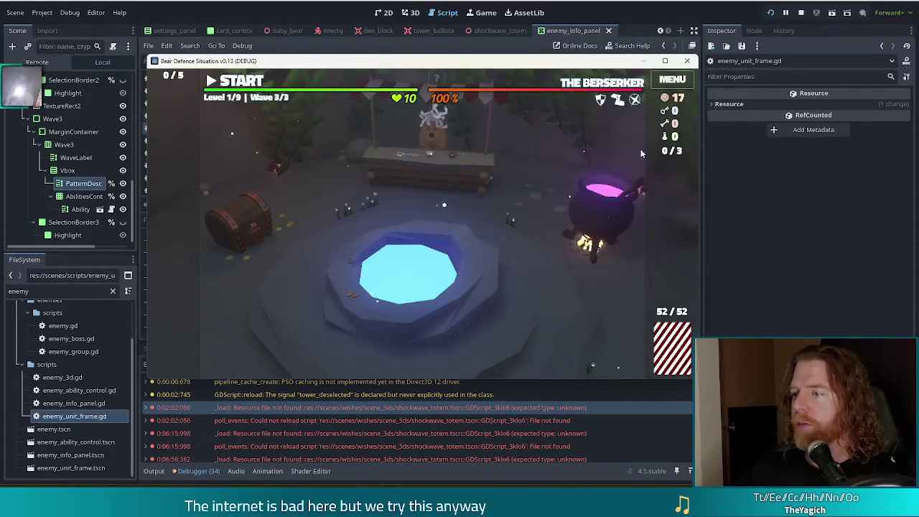
mouse_move(635, 102)
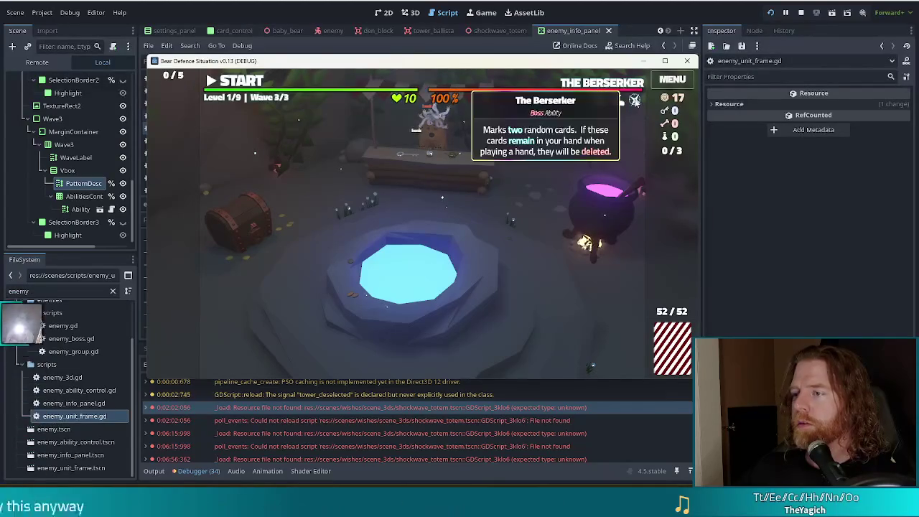
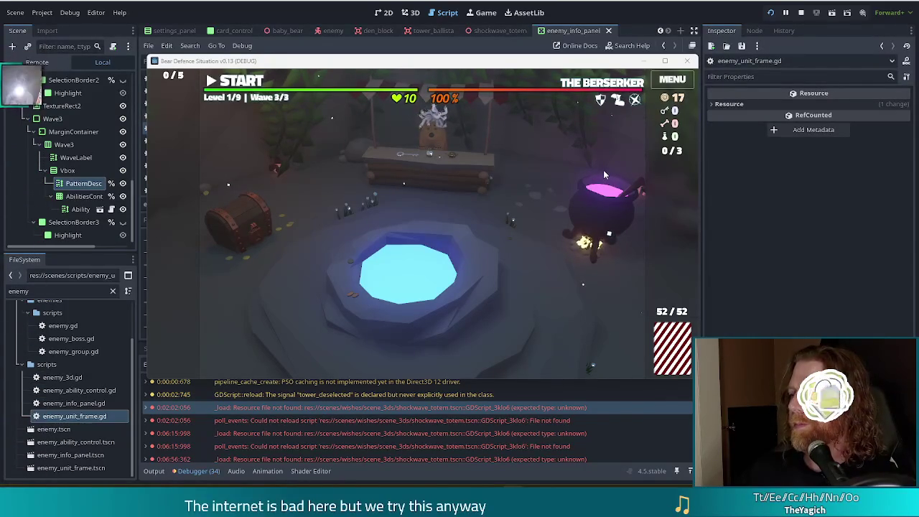
Step: Stop the running game playtest
mouse_move(447, 121)
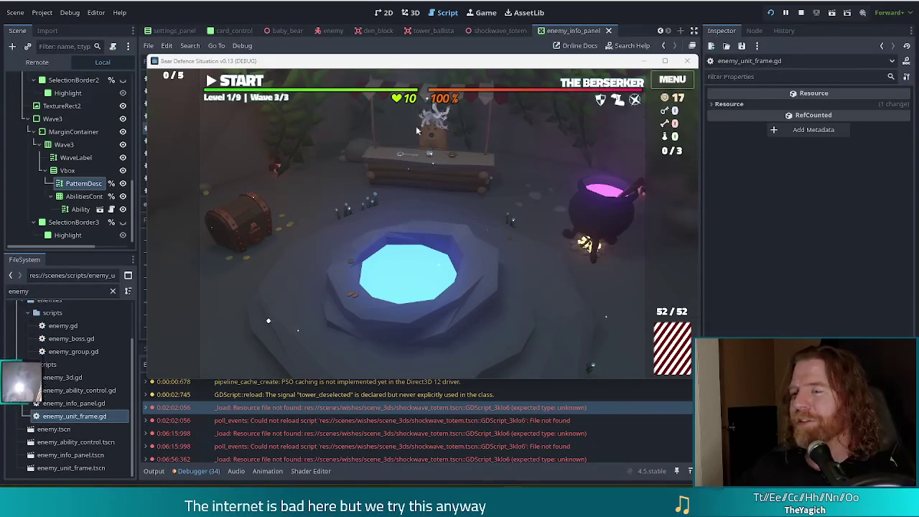
mouse_move(616, 102)
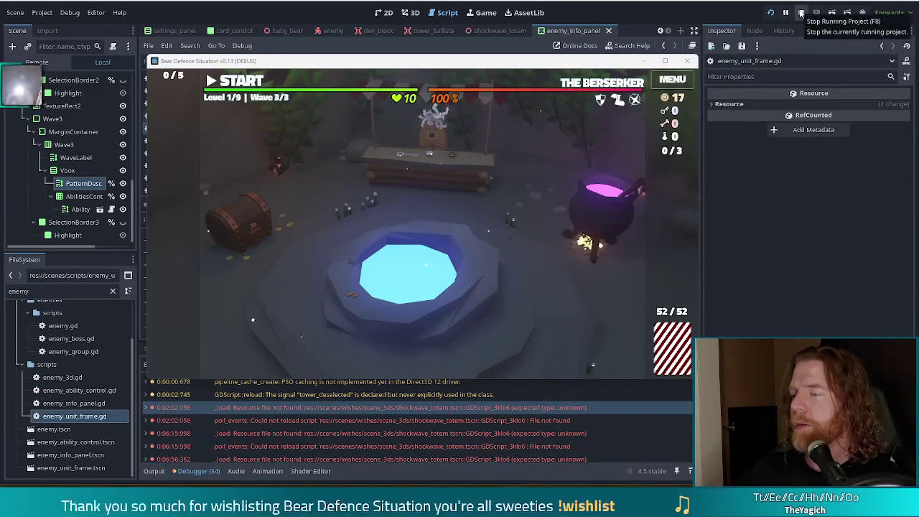
click(802, 13)
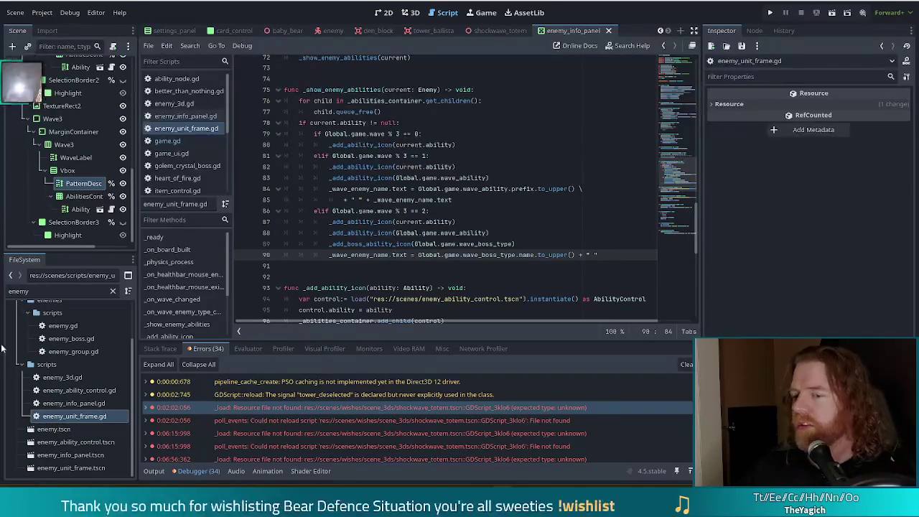
Step: Filter the FileSystem for 'skeleton' and open the skeleton warrior and skeleton mage boss resources
click(29, 289)
text(skeleton)
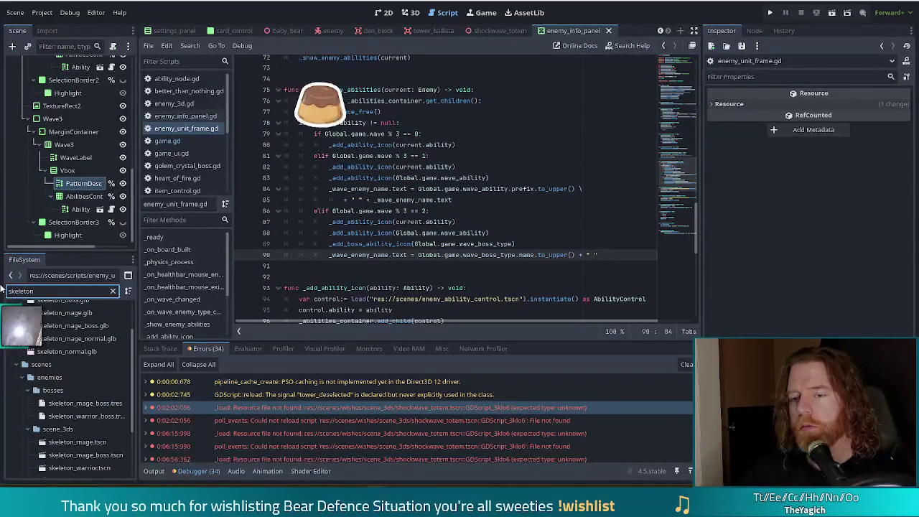
click(90, 417)
click(83, 403)
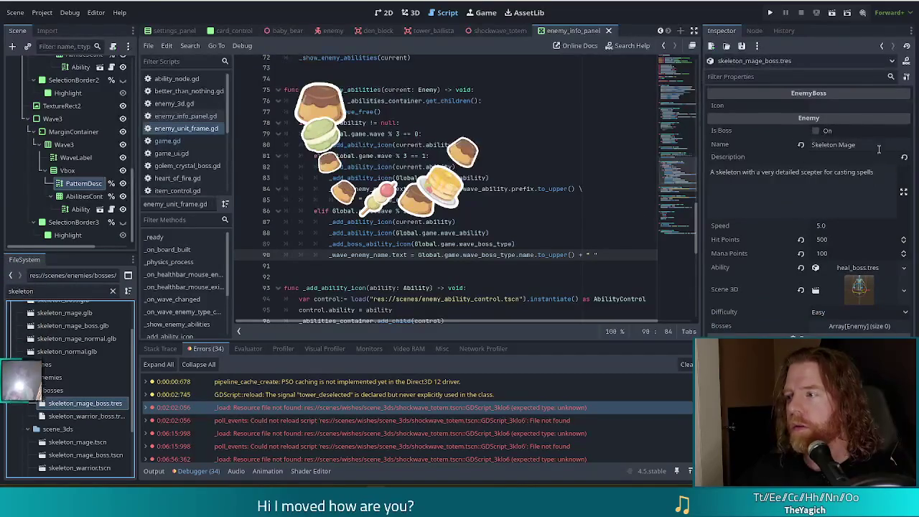
Step: Rename skeleton_mage_boss to 'The Warpriest', tick Is Boss, and start editing its Description
click(711, 143)
text(The Warpriest)
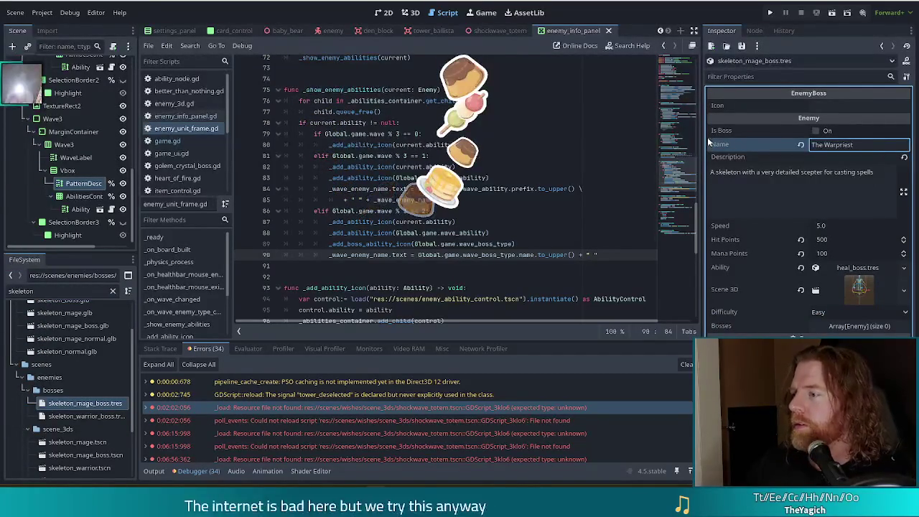
click(816, 130)
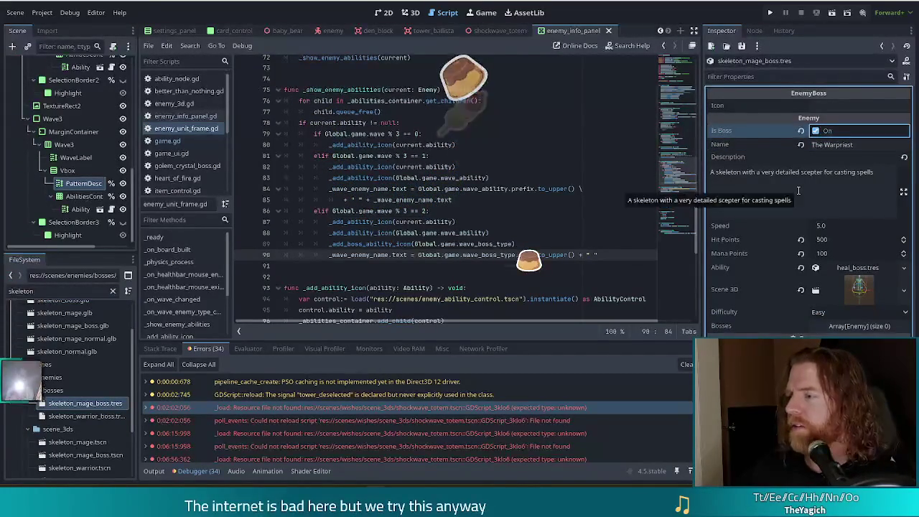
click(92, 417)
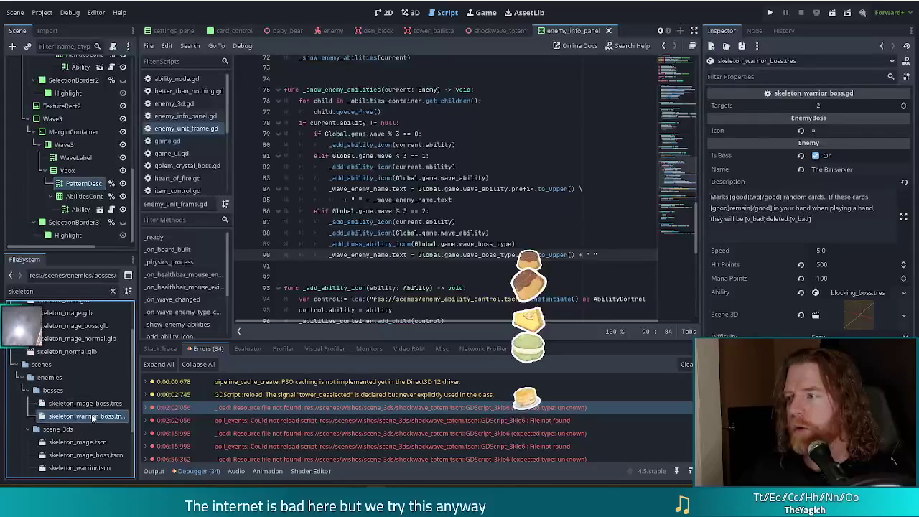
click(90, 404)
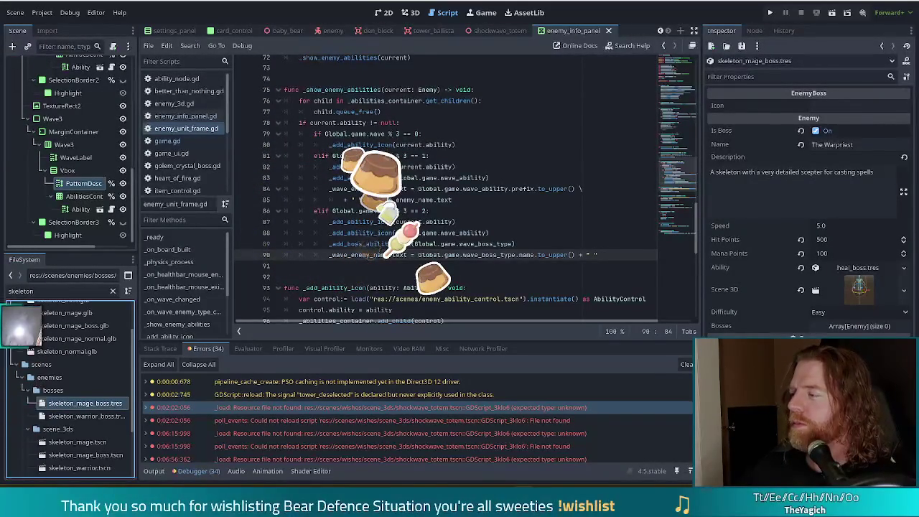
click(796, 206)
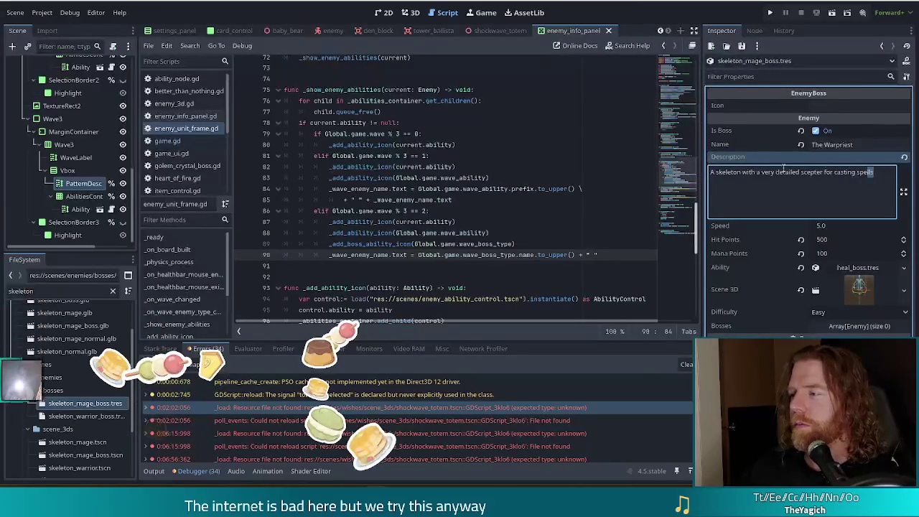
Step: Replace the description with 'Each card played increases the strength of Heal by 5% this wave.'
key(ctrl+a)
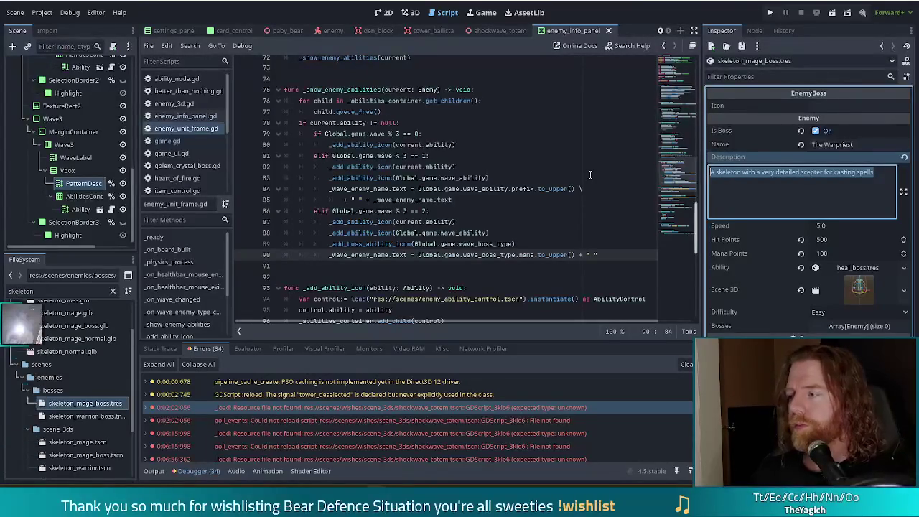
text(Each card played)
key(BackSpace)
text(eases the strenght)
text(h of)
text( heal by)
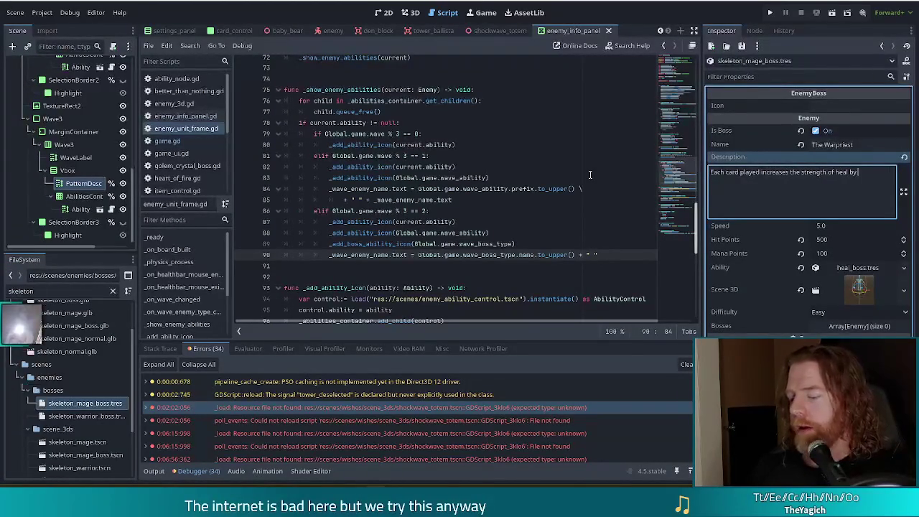
key(BackSpace)
key(BackSpace)
key(BackSpace)
text(H)
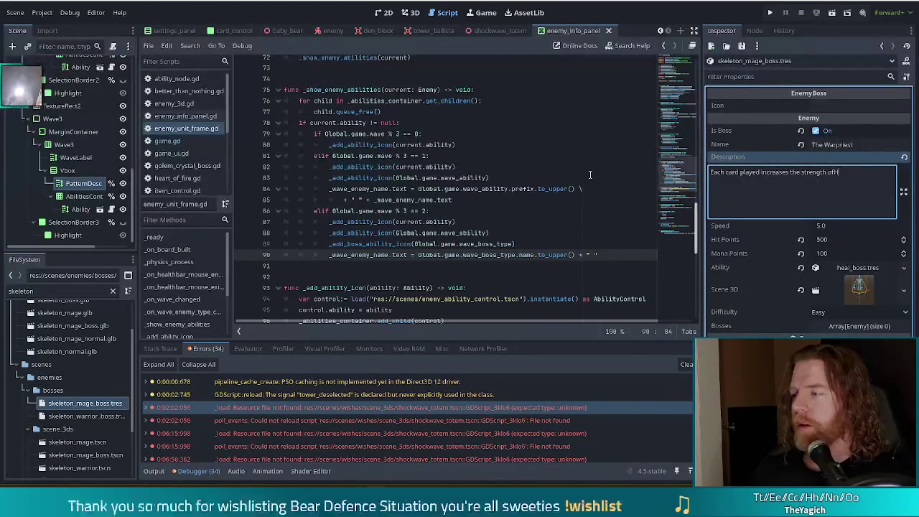
text(eal by 5%)
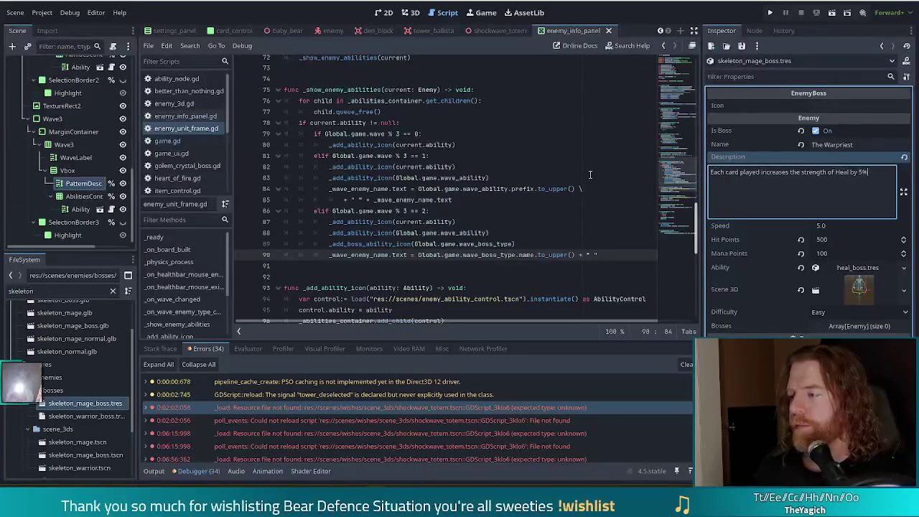
text( this wave.)
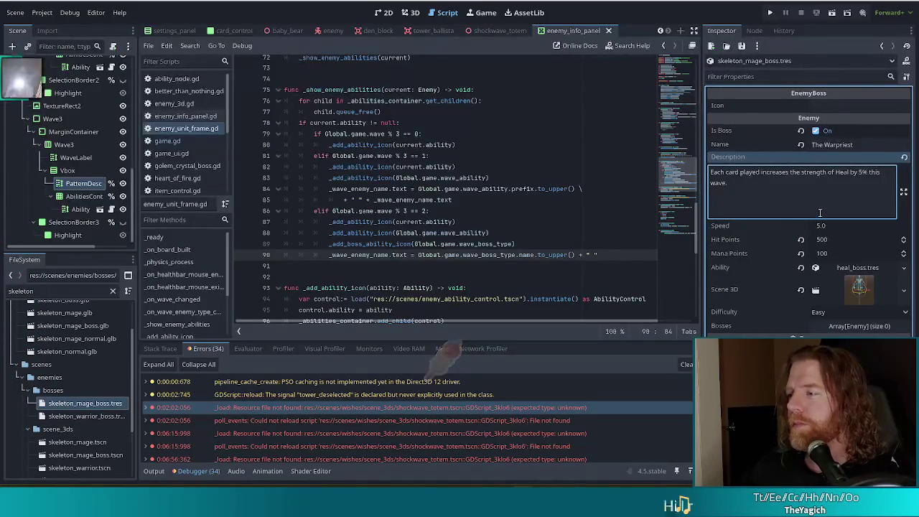
Step: Wrap Heal in [good] tags and '5% this' in [damage] tags
click(837, 177)
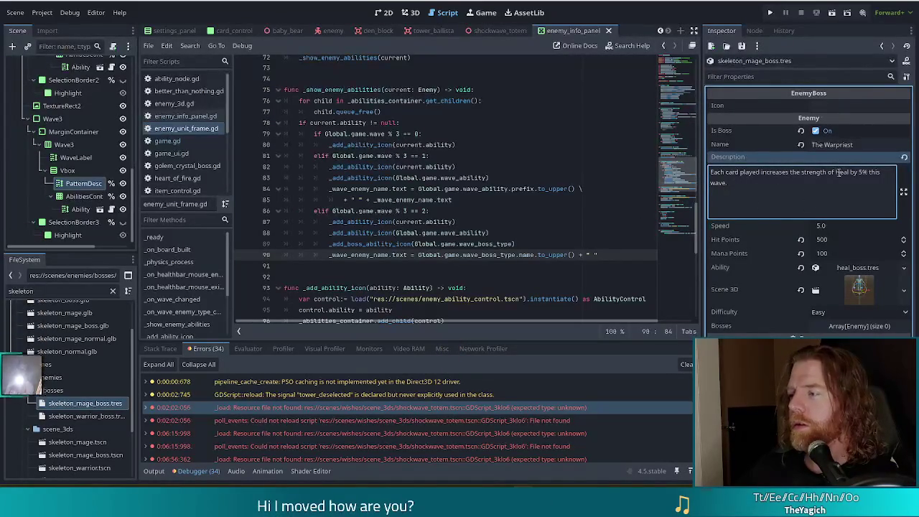
click(836, 173)
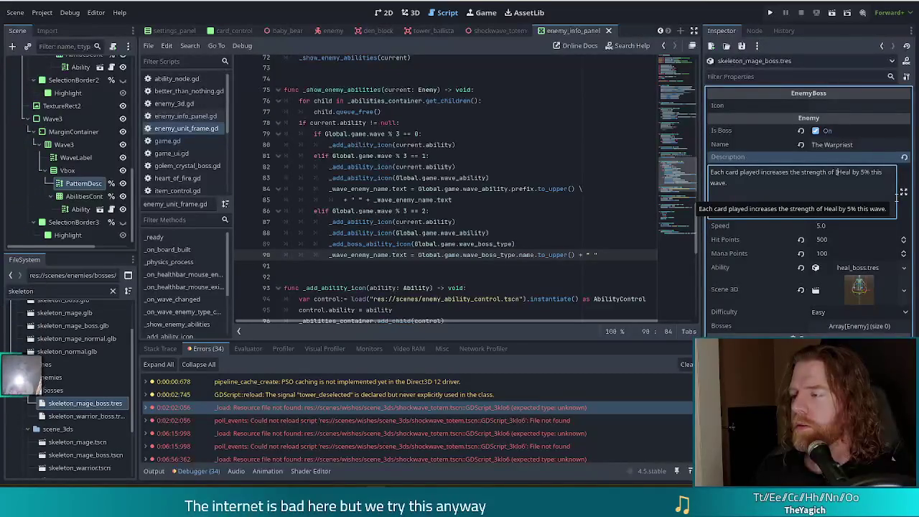
text([good]Heal)
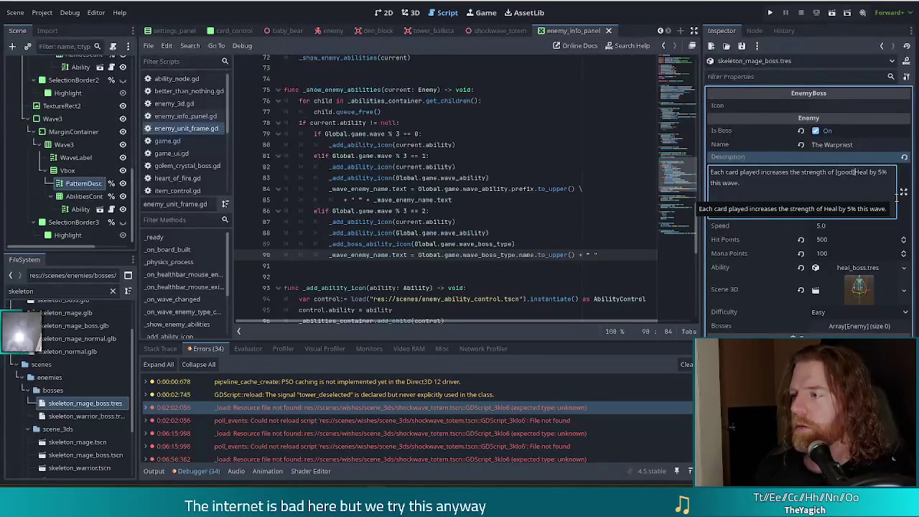
text([/good] by )
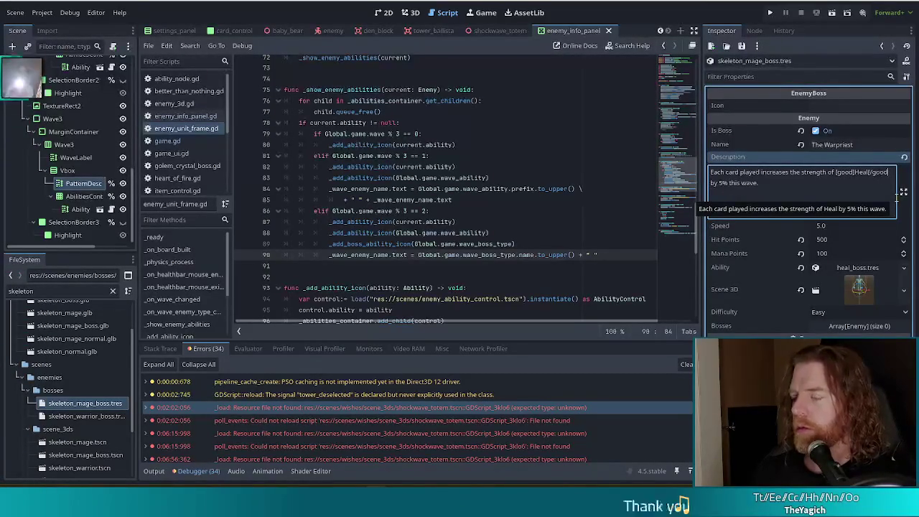
text([damage]5% this)
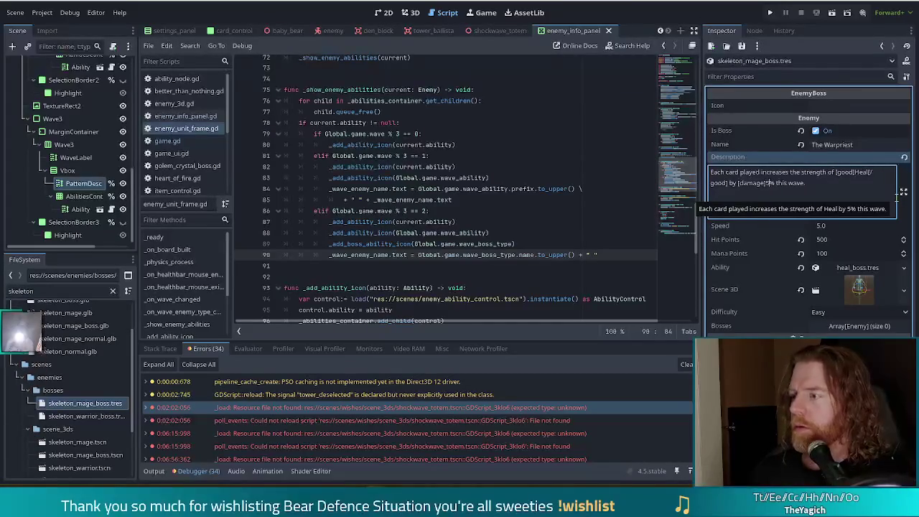
text([/damage])
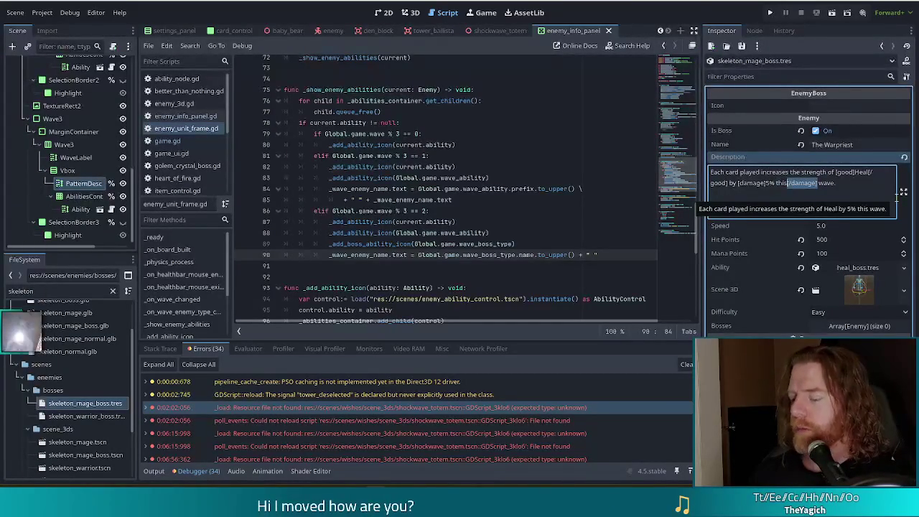
Step: Move the closing [/damage] tag to sit right after 5%
key(ctrl+x)
key(Left)
key(Left)
key(Left)
key(ctrl+v)
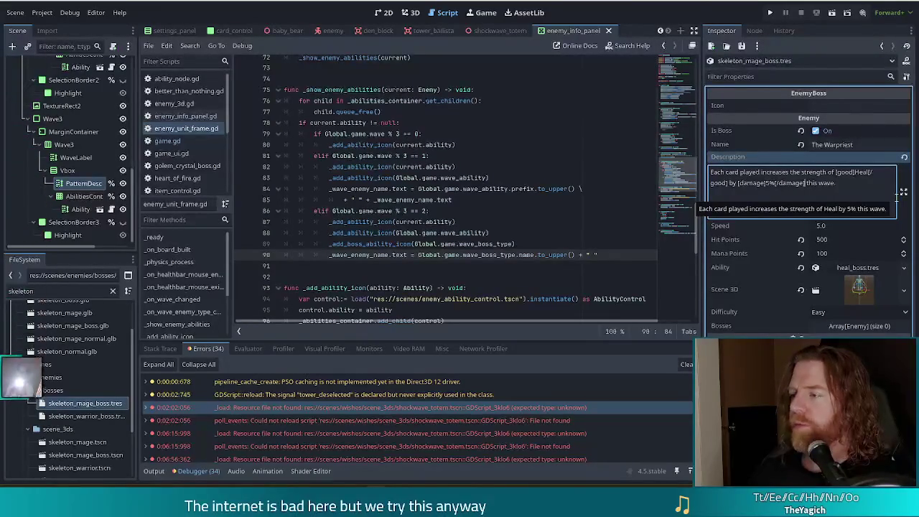
Step: Replace 'played' with 'scored' and wrap it in [good] tags
click(748, 172)
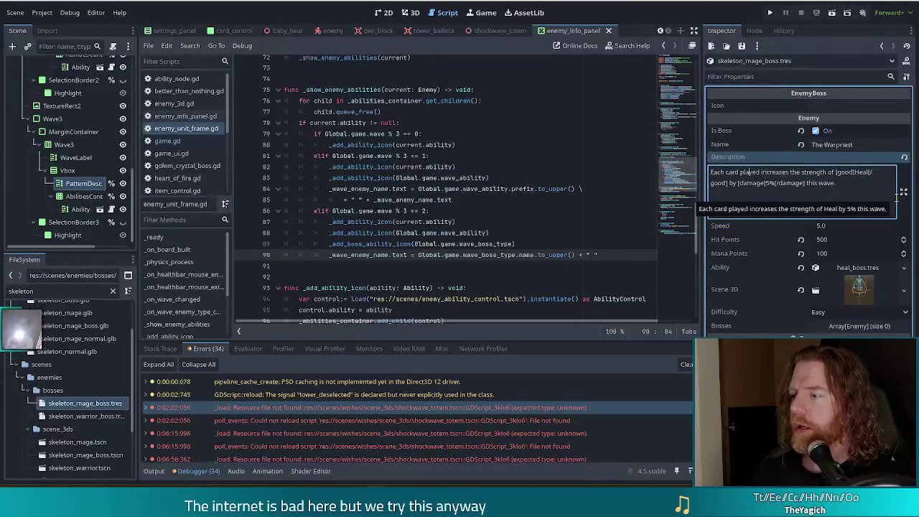
key(BackSpace)
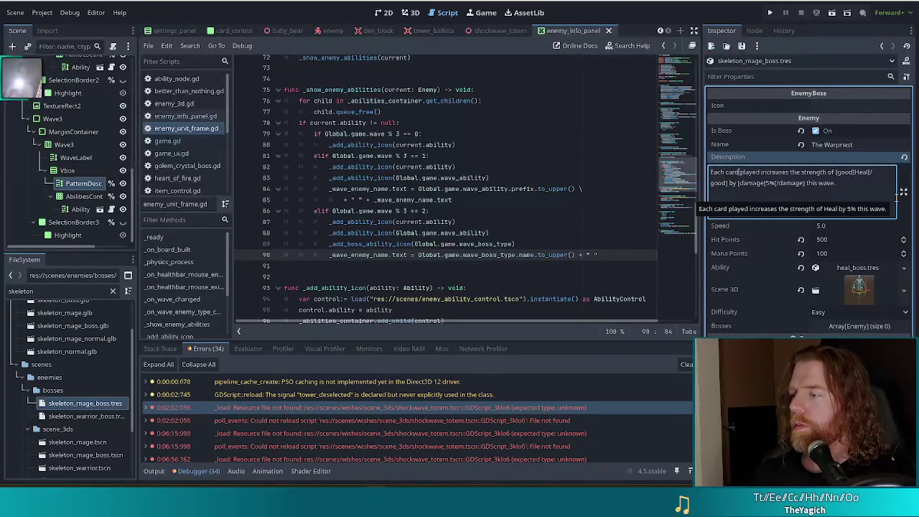
text(scored)
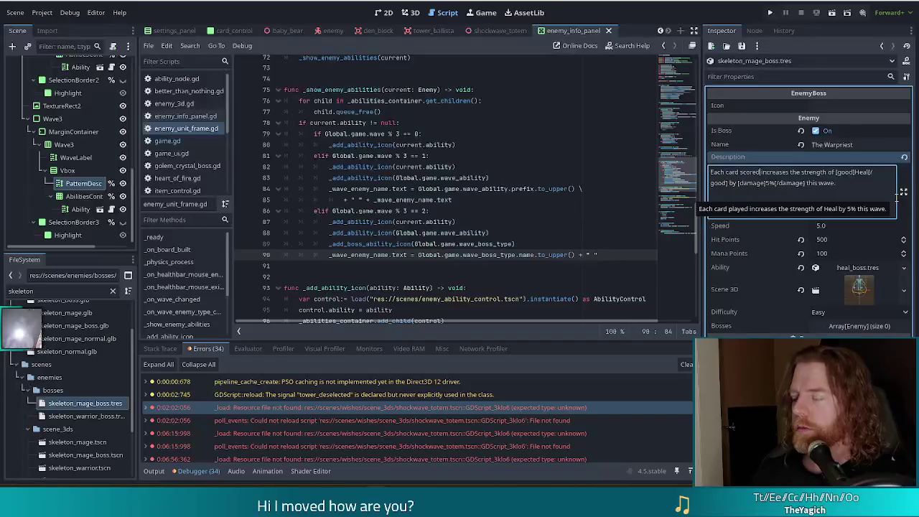
key(ctrl+Left)
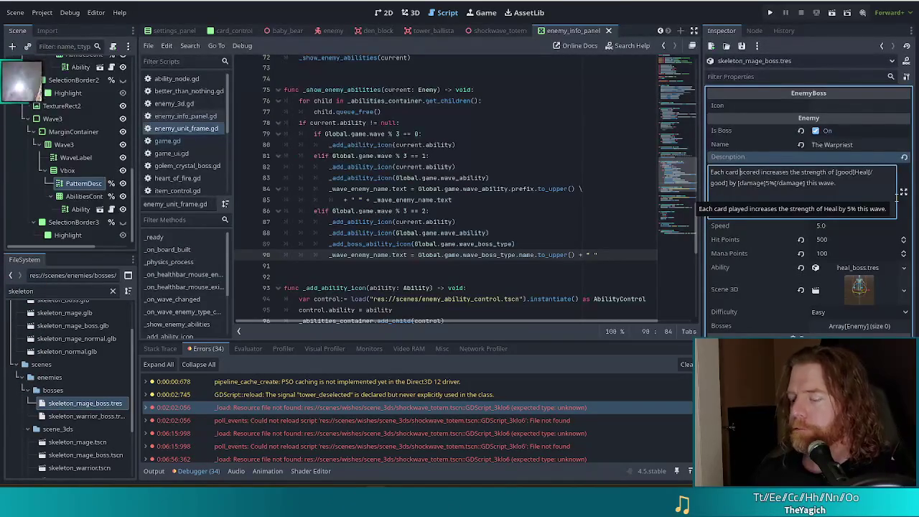
text([good])
text(])
key(ctrl+Right)
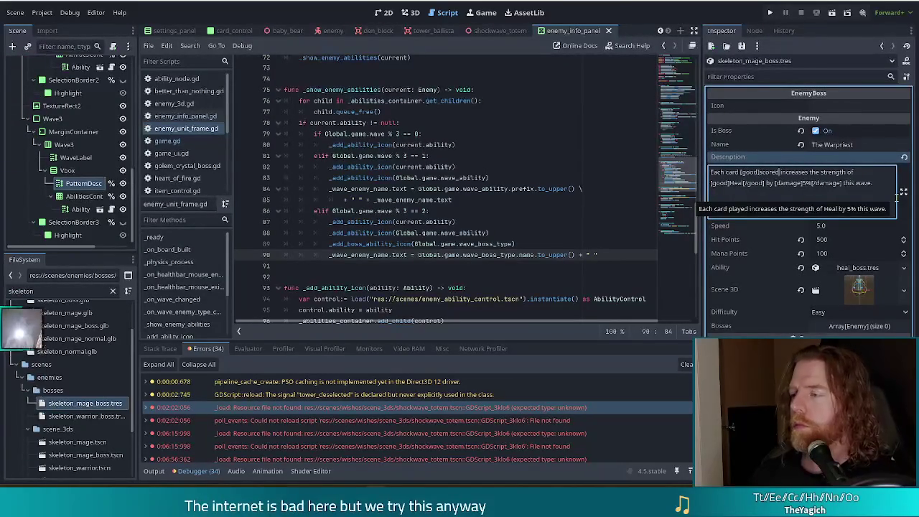
text([)
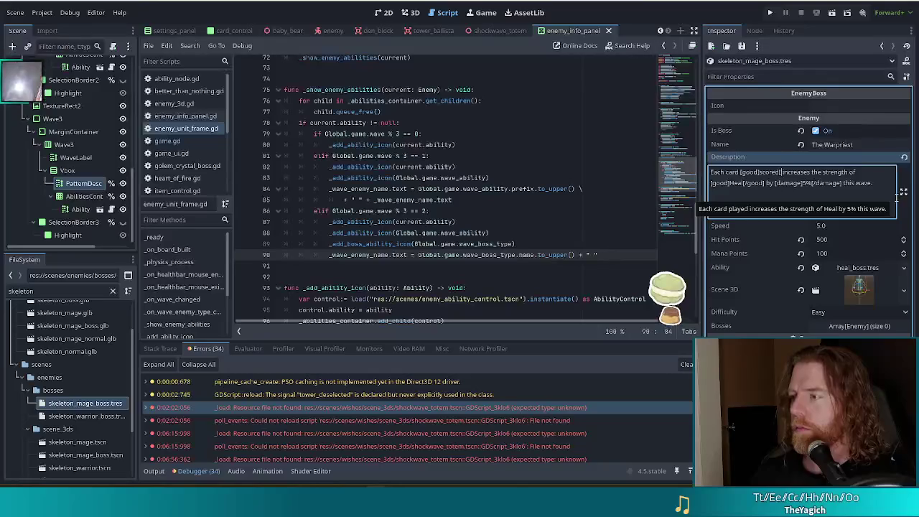
text(good]Heal[)
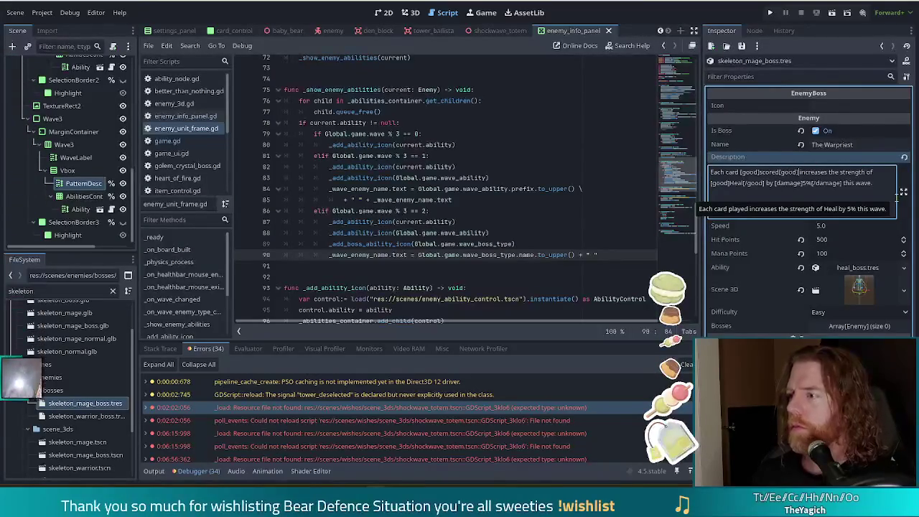
text(/)
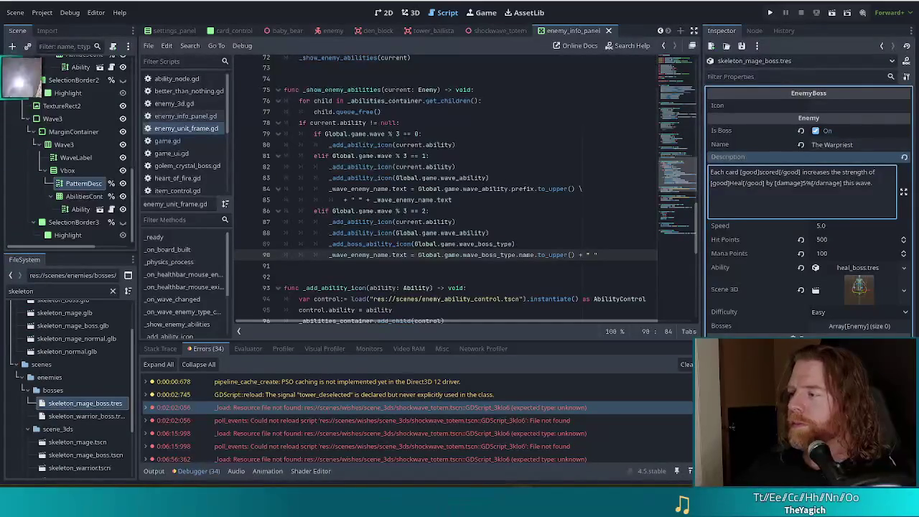
Step: Revert Hit Points to default on both the mage and warrior boss resources, saving each
click(802, 182)
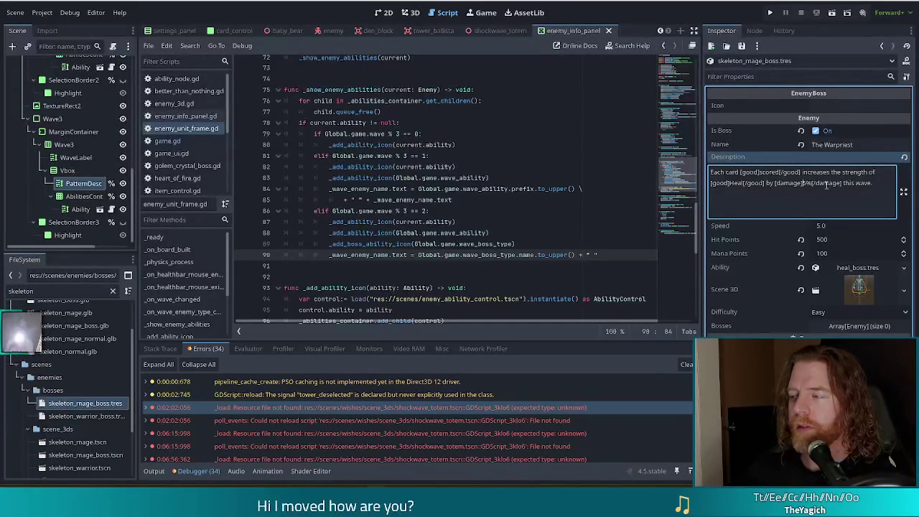
click(874, 188)
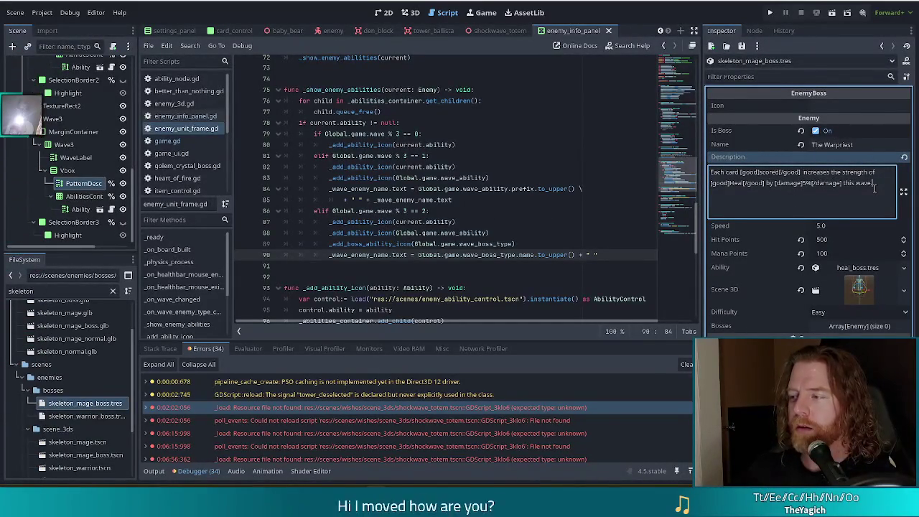
click(801, 239)
key(ctrl+s)
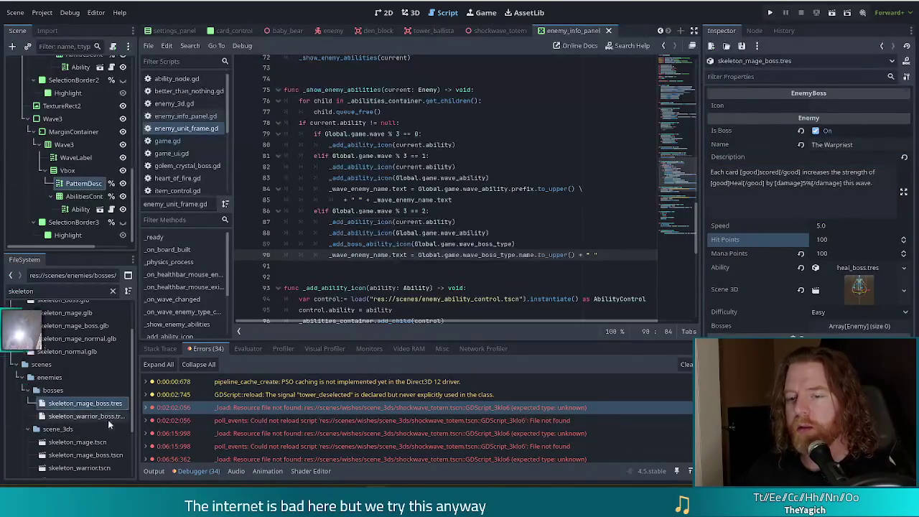
click(105, 418)
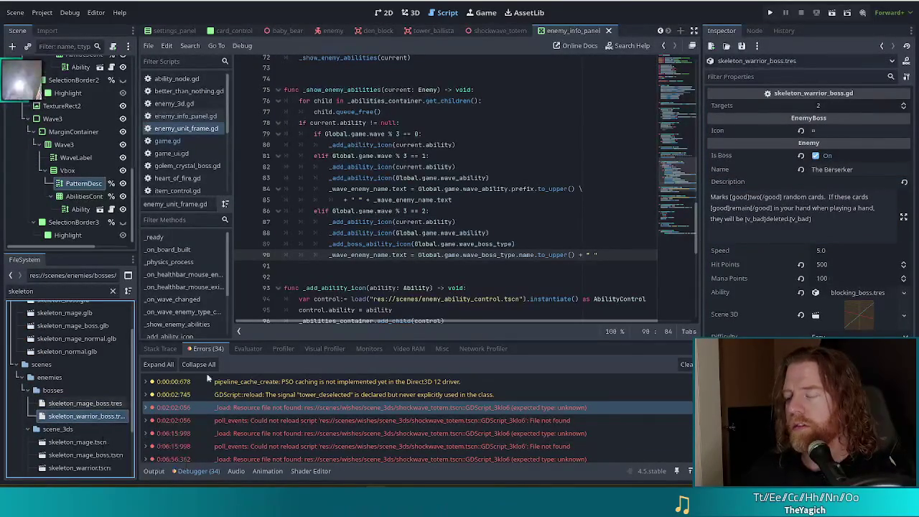
click(801, 264)
key(ctrl+s)
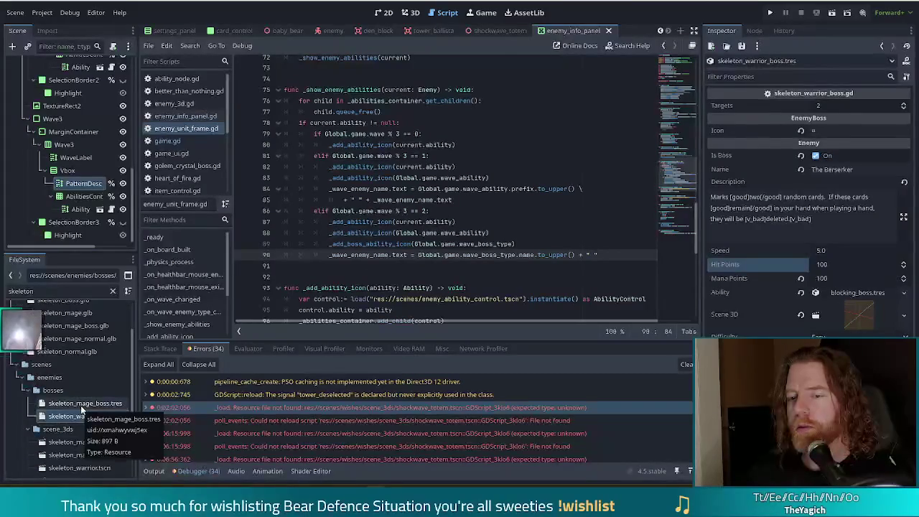
Step: Reopen The Warpriest resource and bring up the icon font's glyph chart in FontForge
click(82, 404)
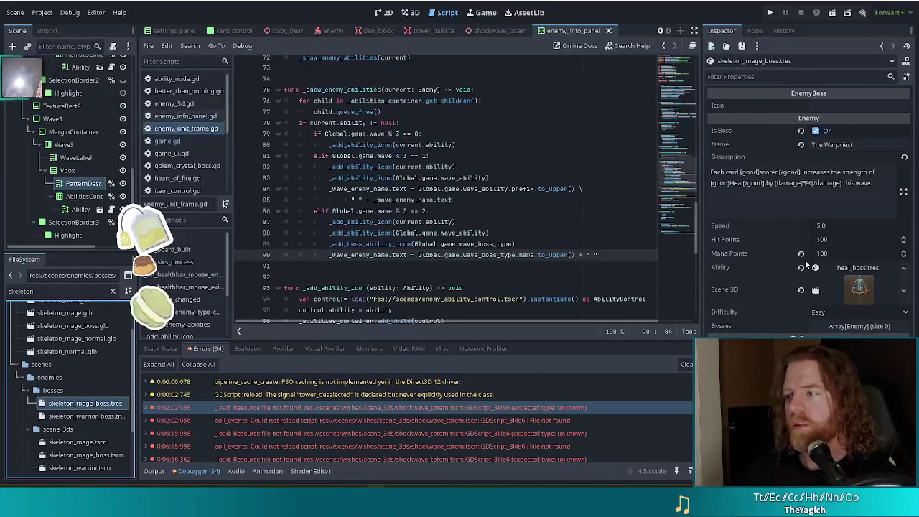
click(794, 204)
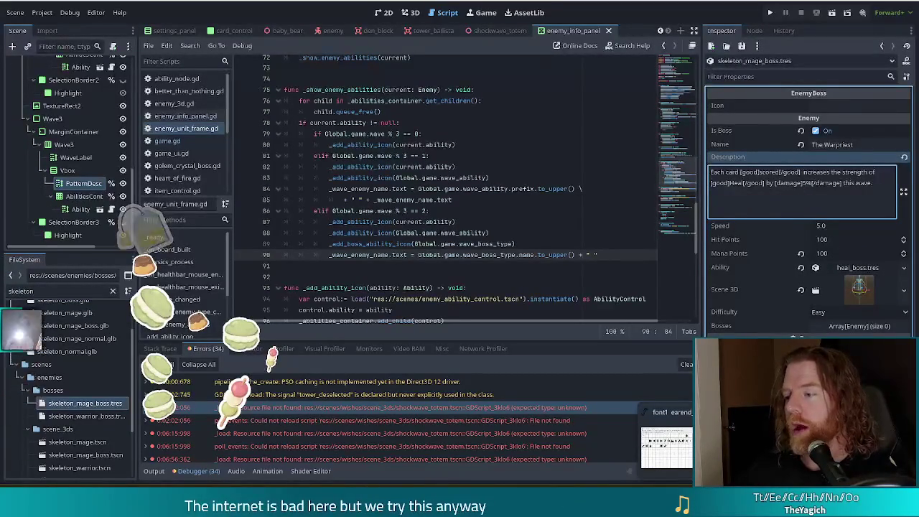
key(alt+Tab)
key(Escape)
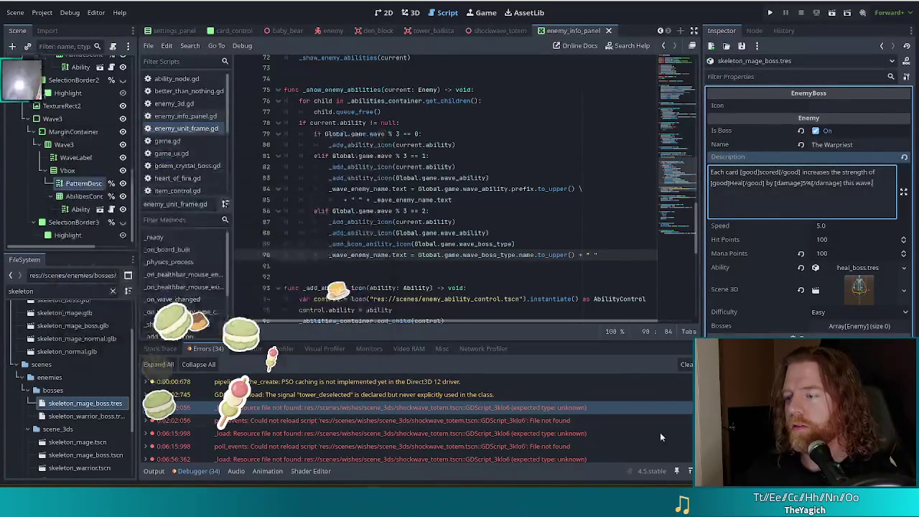
key(alt+Tab)
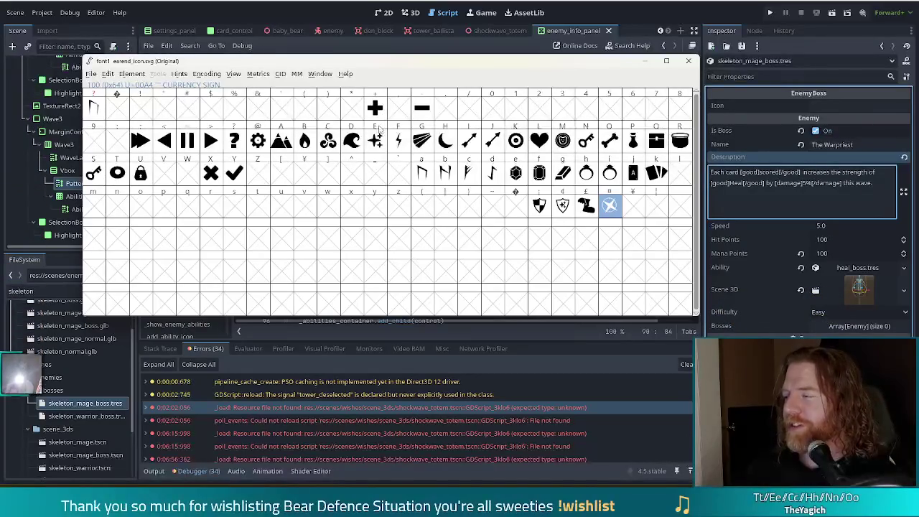
Step: Set The Warpriest's Icon to the '+' glyph, then run the game
click(839, 106)
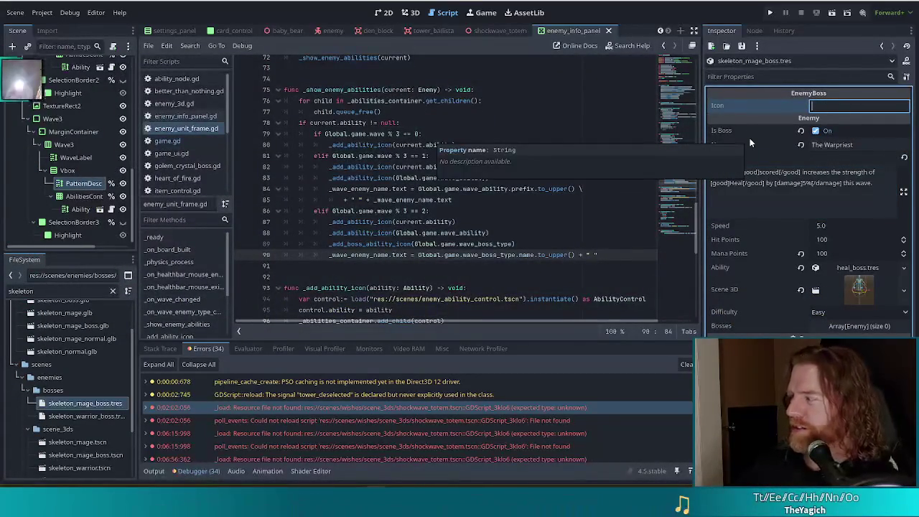
text(+)
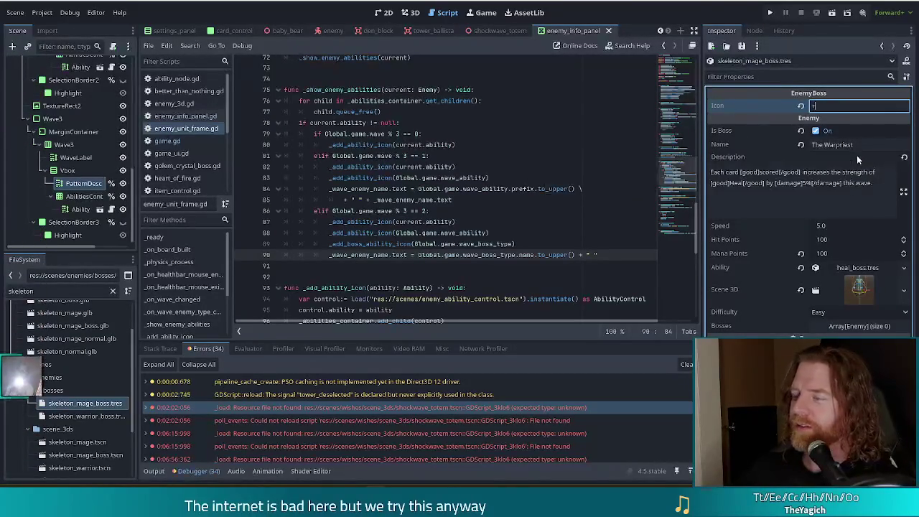
click(771, 12)
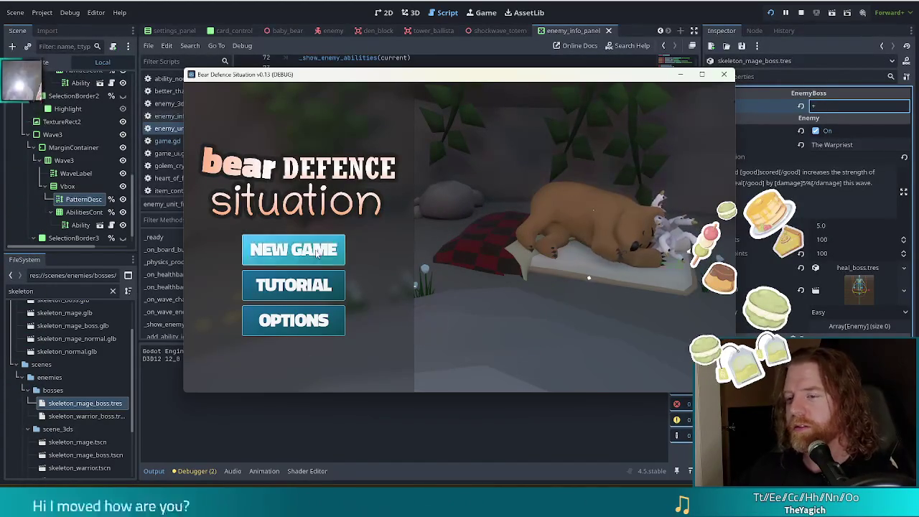
Step: Start a new game, check the Skeleton Mage level info, and drag the game window up-left
key(Return)
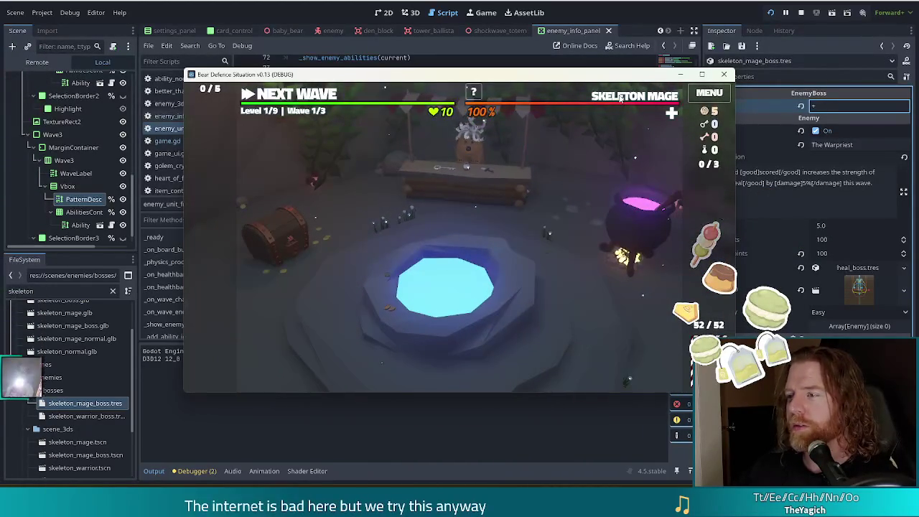
mouse_move(620, 98)
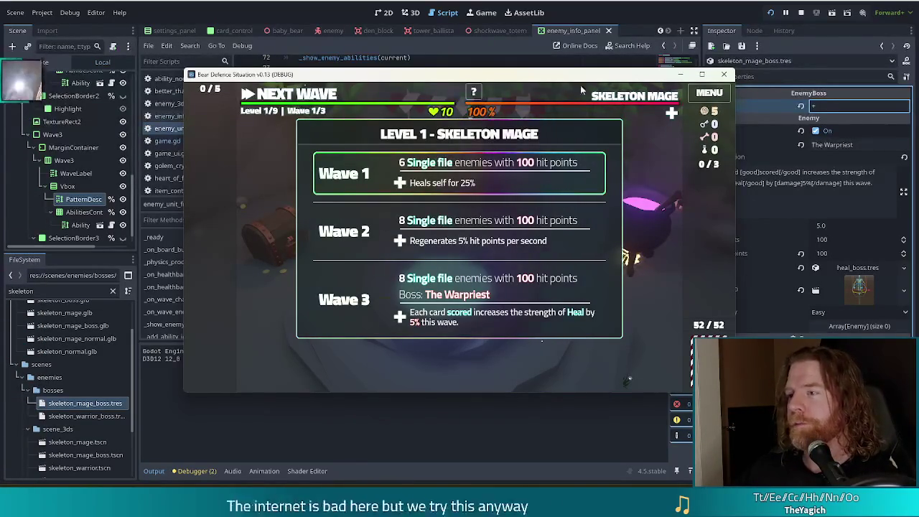
drag(597, 77, 563, 62)
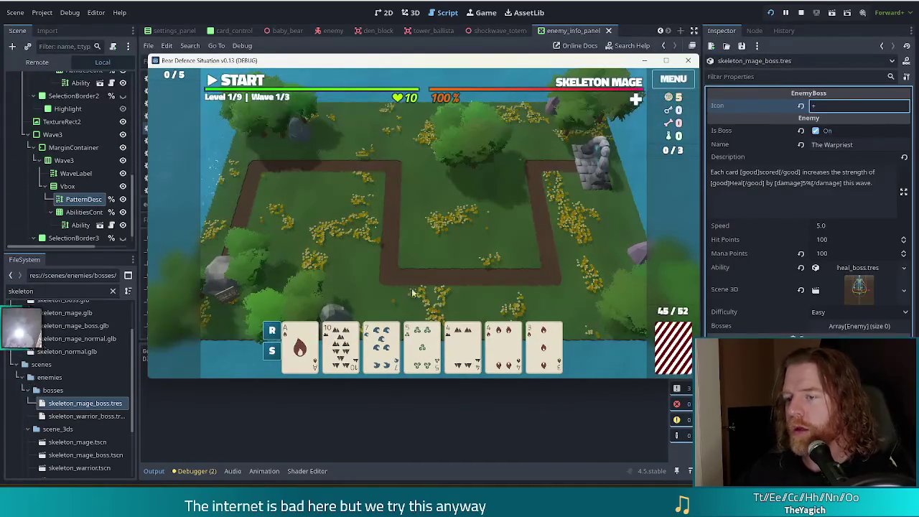
Step: Proceed to the Level 1 board at Wave 1/3 with seven cards dealt
mouse_move(411, 338)
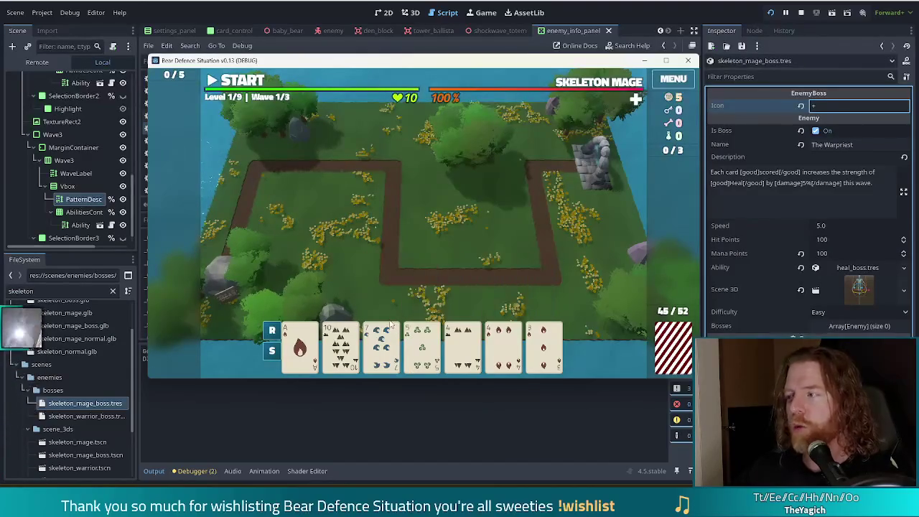
Step: Discard the 7 card, play the pair of 6s for a Ballista tower, then cancel placement
click(392, 327)
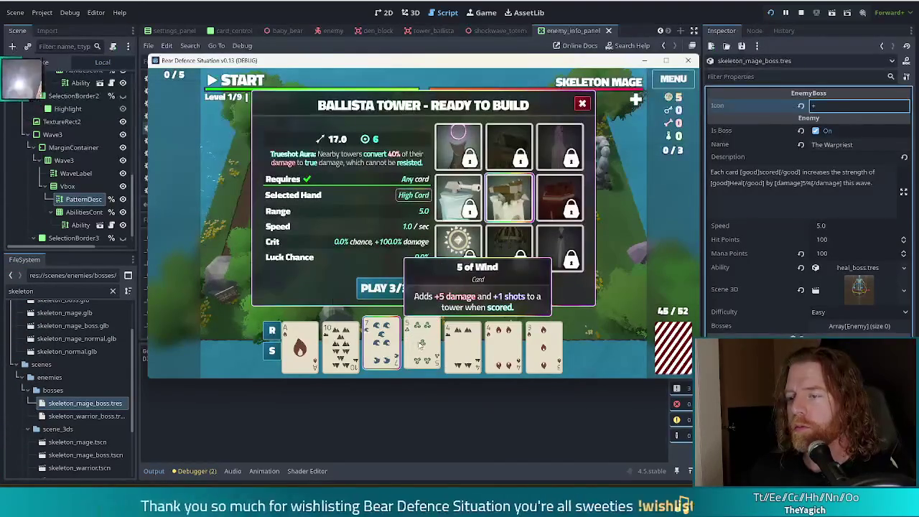
click(464, 286)
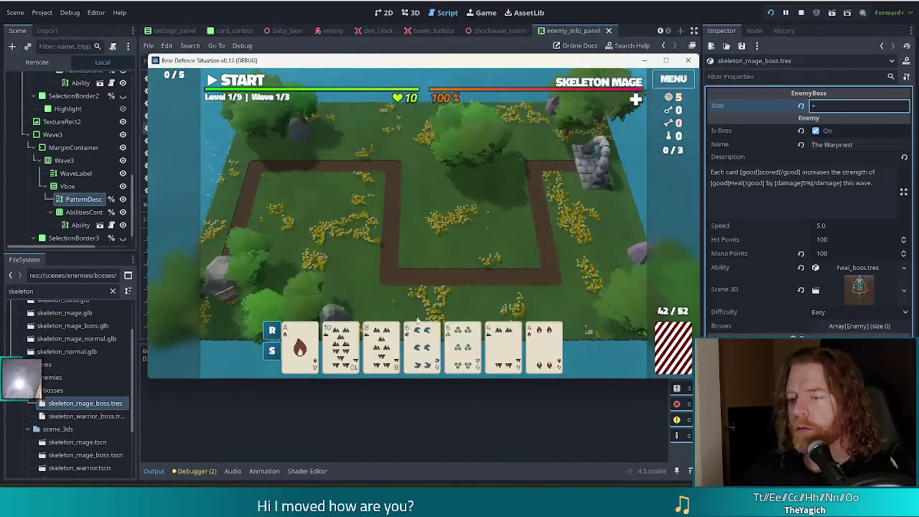
click(423, 344)
click(460, 345)
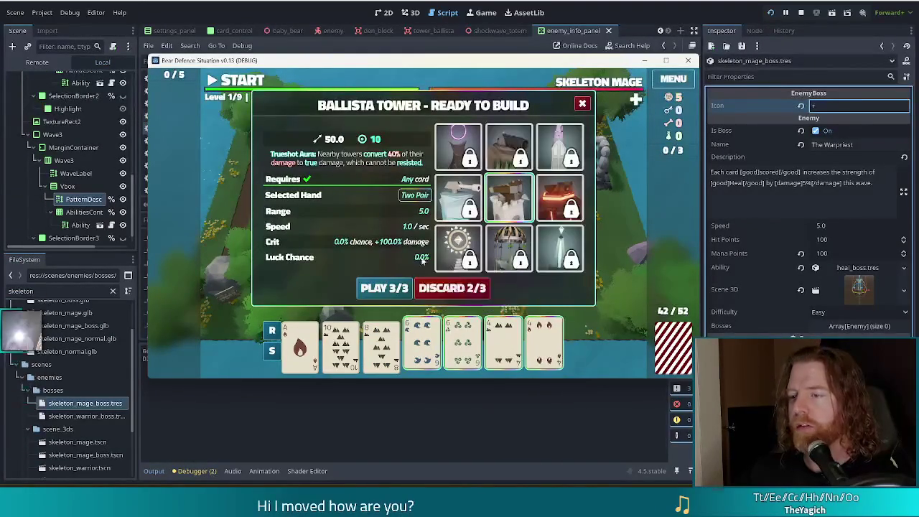
click(381, 288)
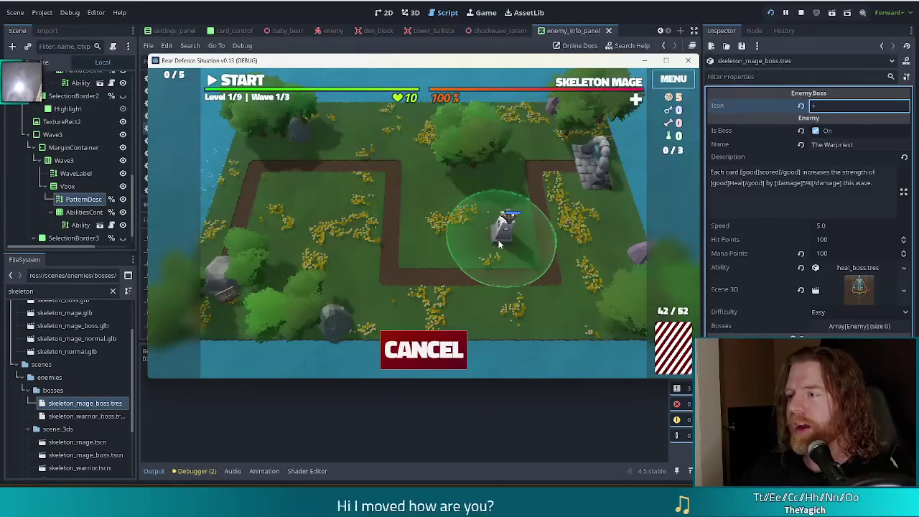
click(501, 242)
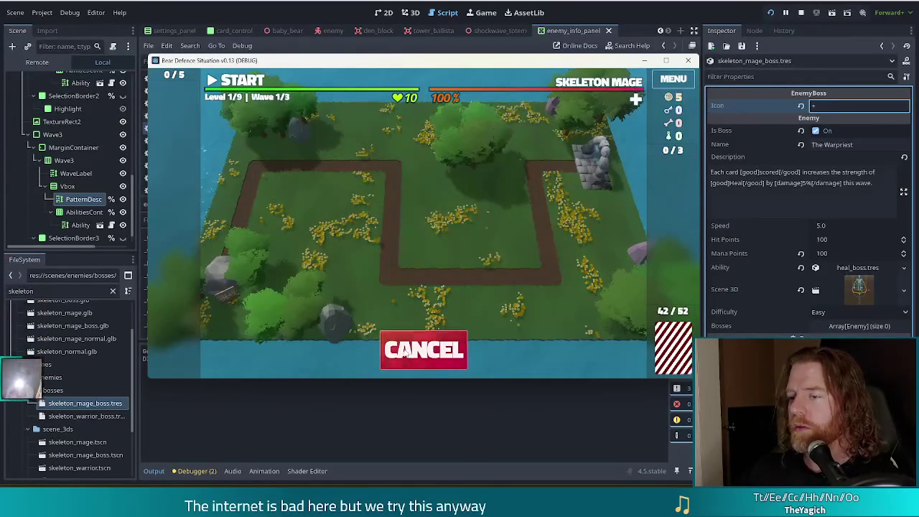
Step: Run add_wish special/training-wheels in the in-game console, triggering a null-instance error
key(grave)
text(add-wish)
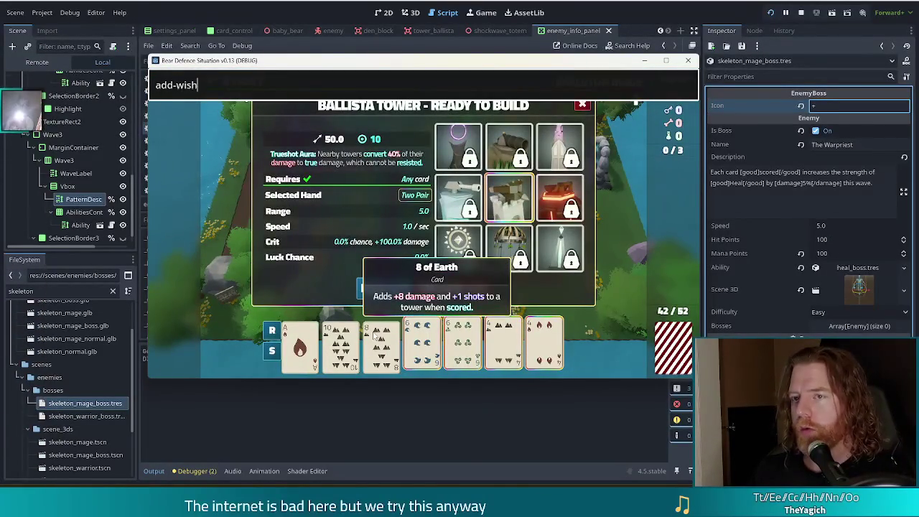
key(BackSpace)
key(BackSpace)
key(BackSpace)
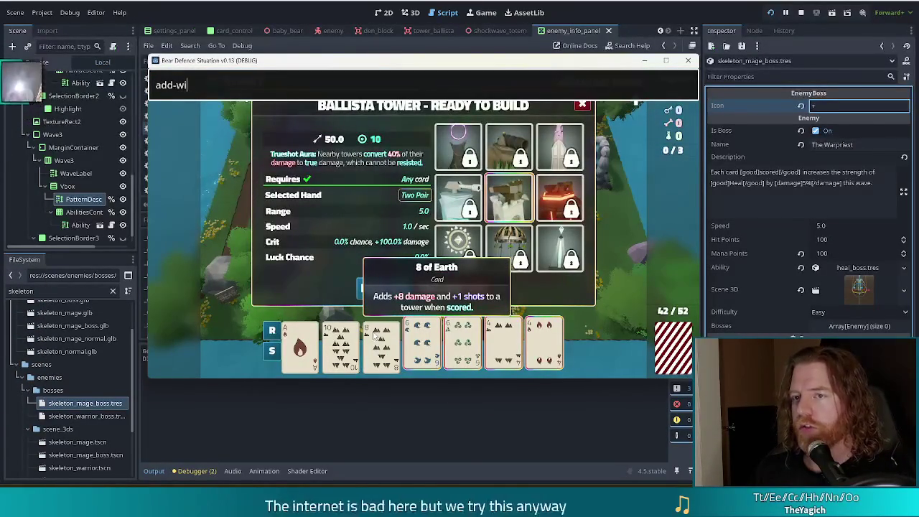
text(_wish special/tra)
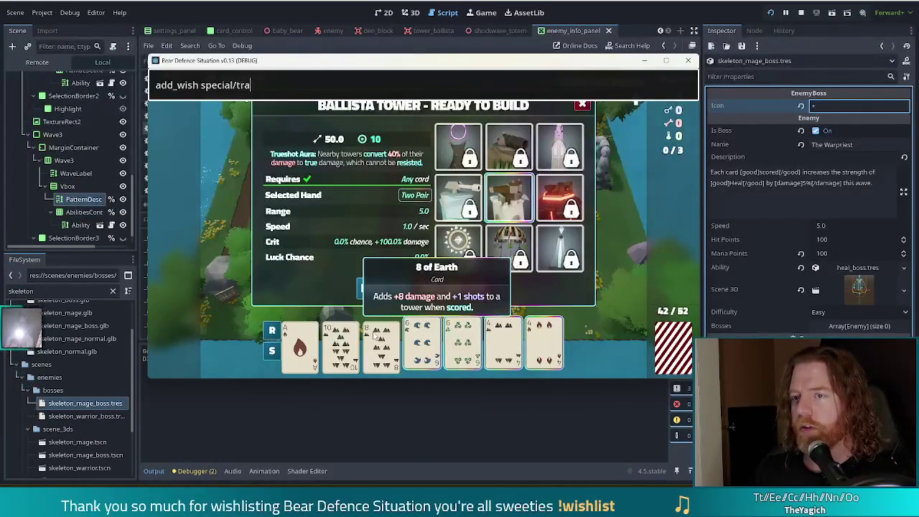
key(Return)
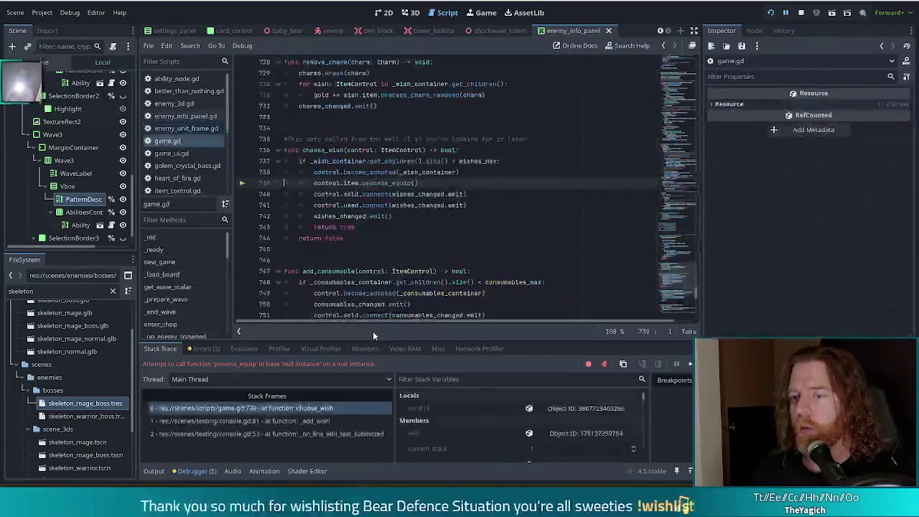
Step: Restart into a new game and set the enemy to skeleton_mage via the debug console
click(772, 15)
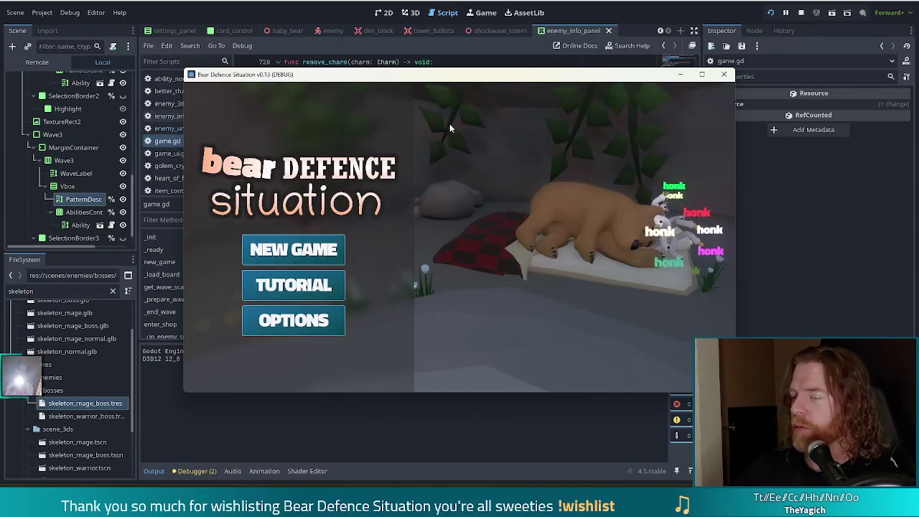
click(291, 260)
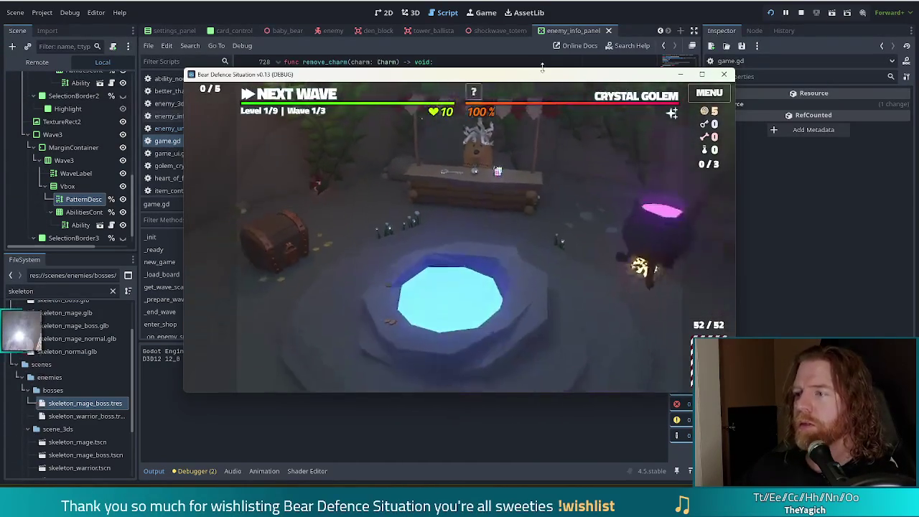
key(grave)
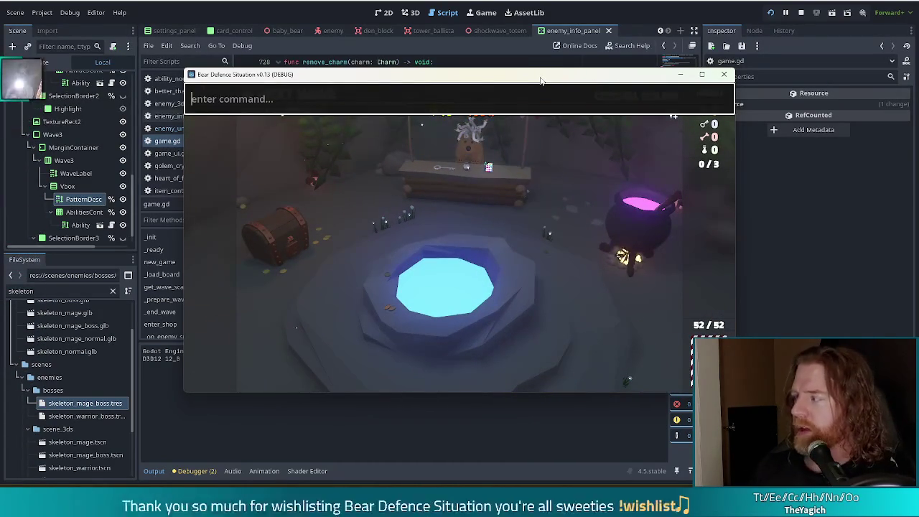
text(set_enemy skeleton_mage)
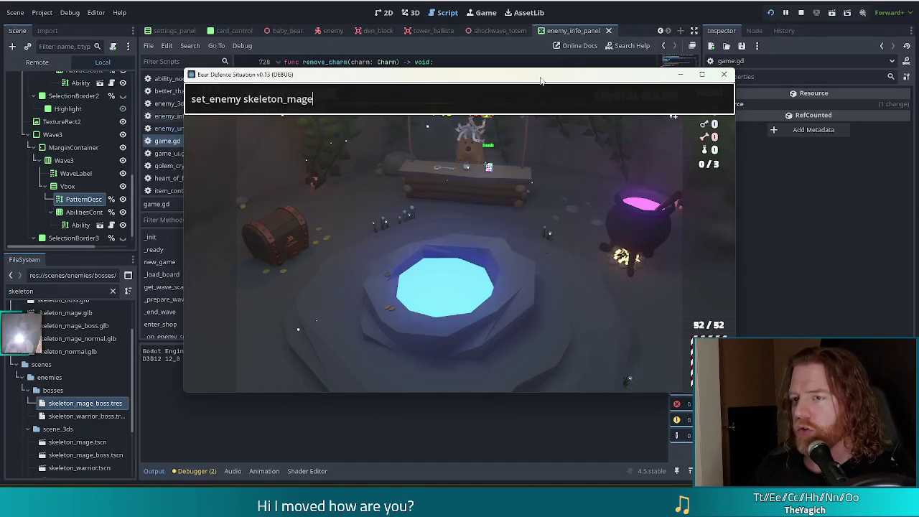
key(Return)
key(grave)
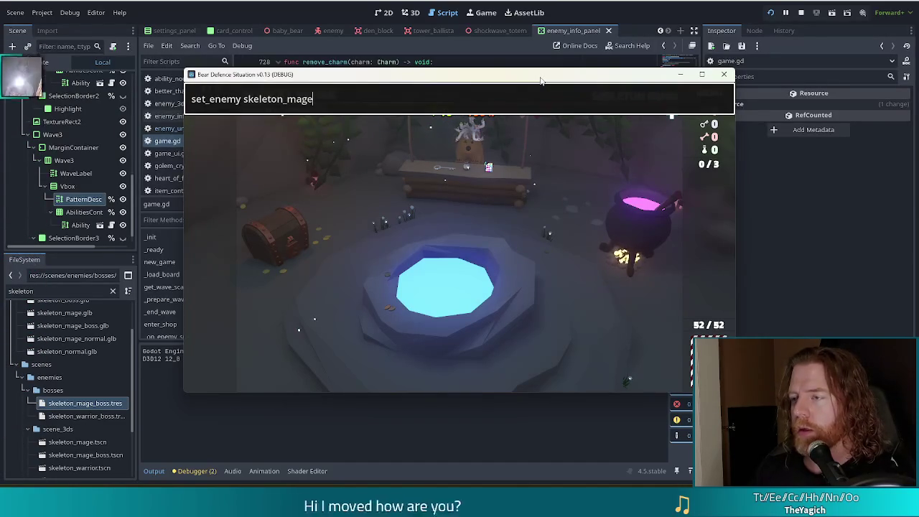
key(grave)
Step: Throw coins in the Wishing Well and take the bicycle wish
click(509, 266)
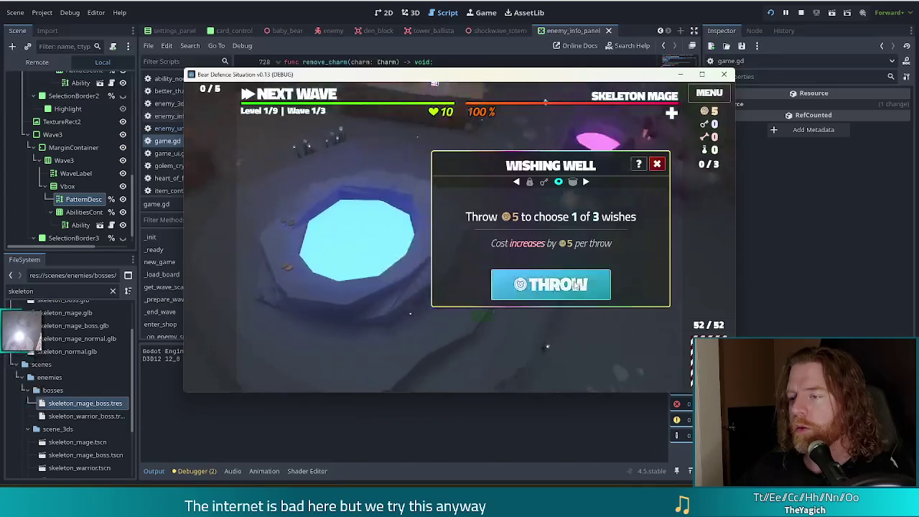
click(575, 285)
click(543, 314)
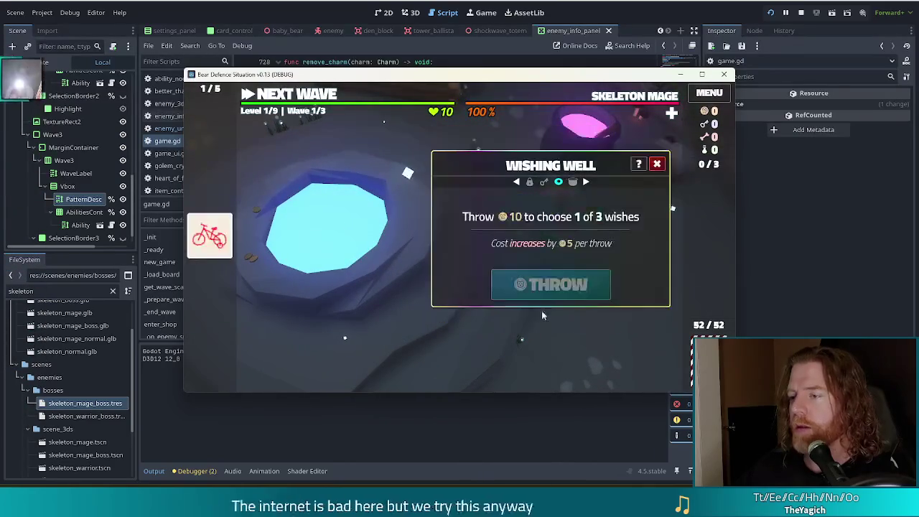
key(Escape)
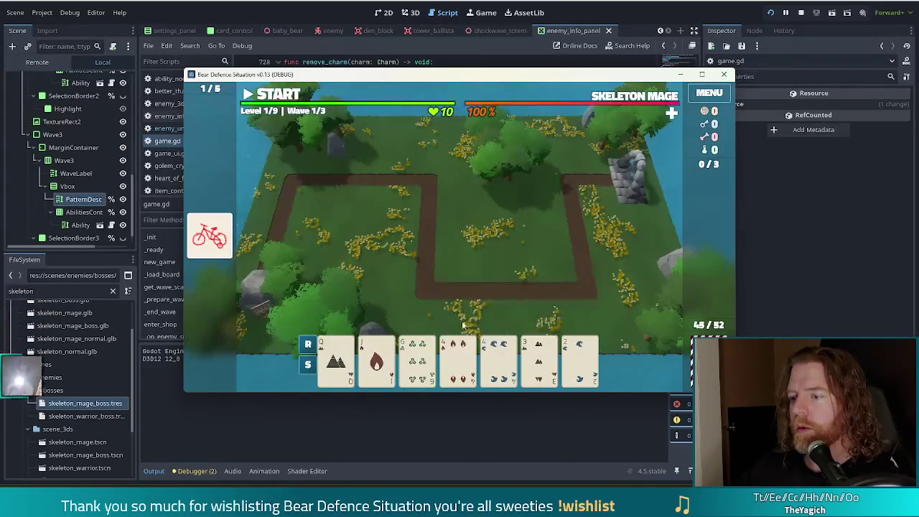
Step: Discard the 6 of Wind, the 7 and the 5 for fresh cards
click(418, 359)
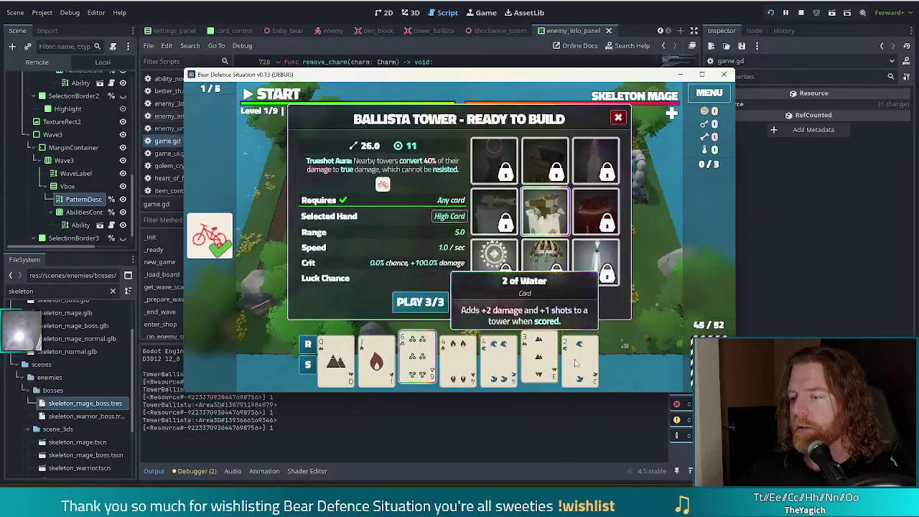
click(477, 298)
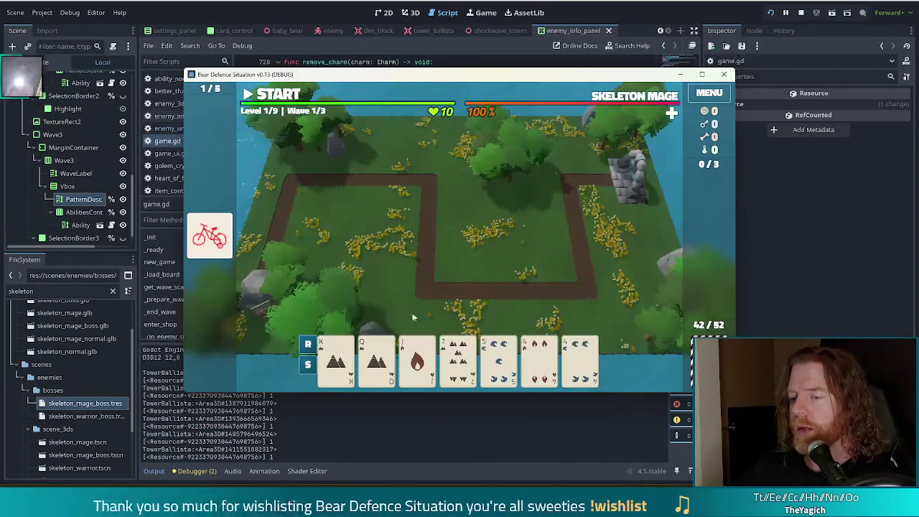
click(458, 362)
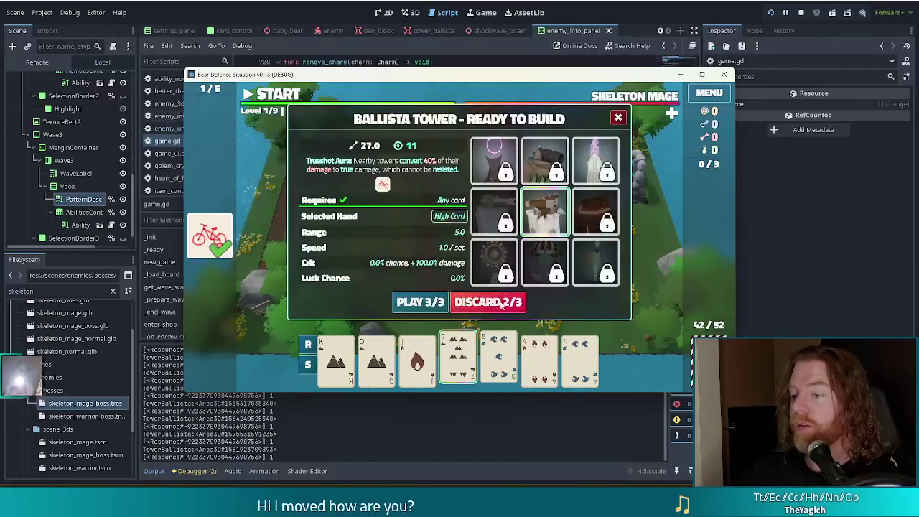
click(477, 301)
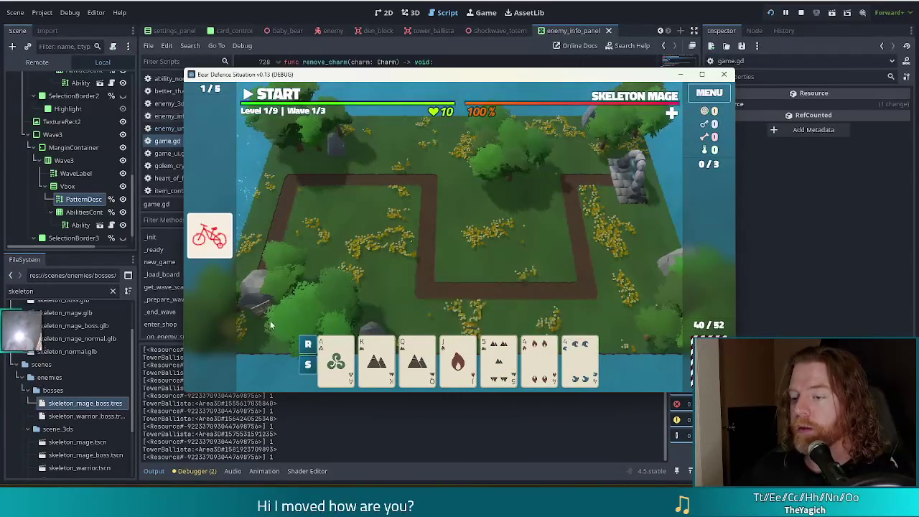
click(499, 363)
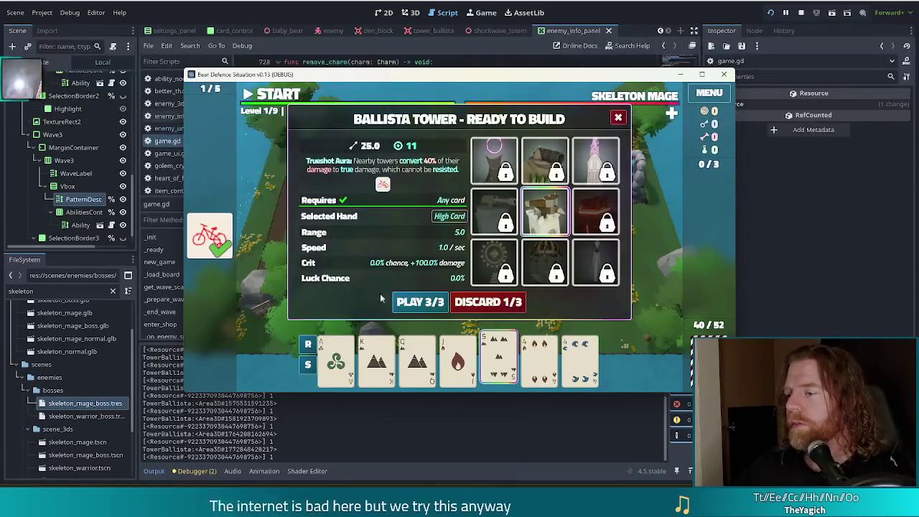
click(488, 302)
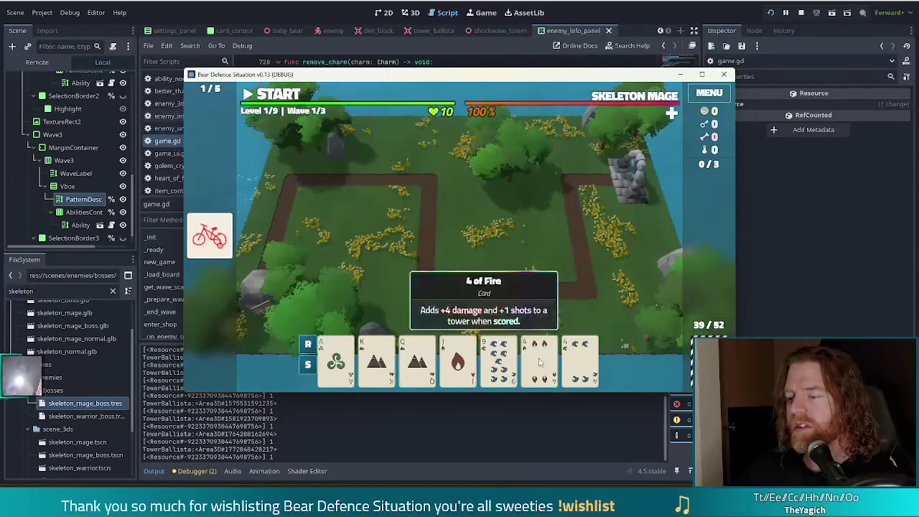
Step: Build three ballistas inside the right path loop from a pair of 4s, a 9 and the 9 of Wind
click(531, 362)
click(581, 359)
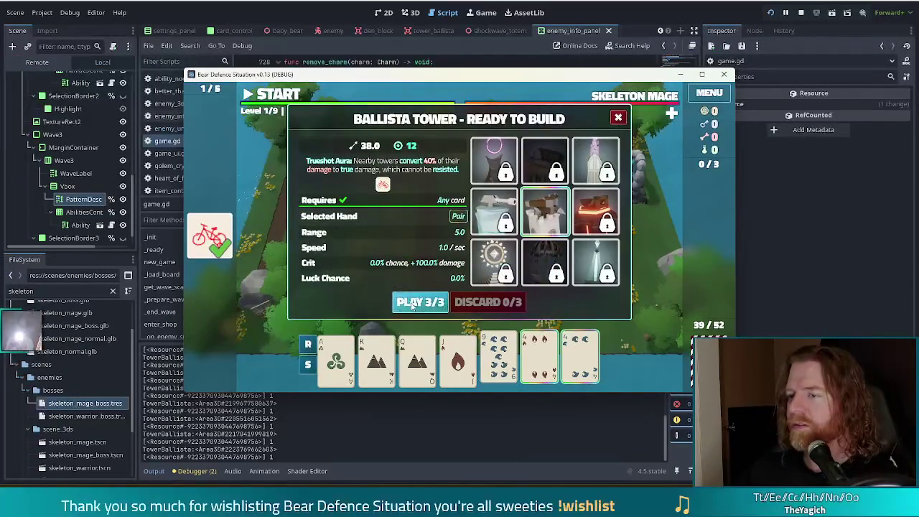
click(413, 303)
click(540, 246)
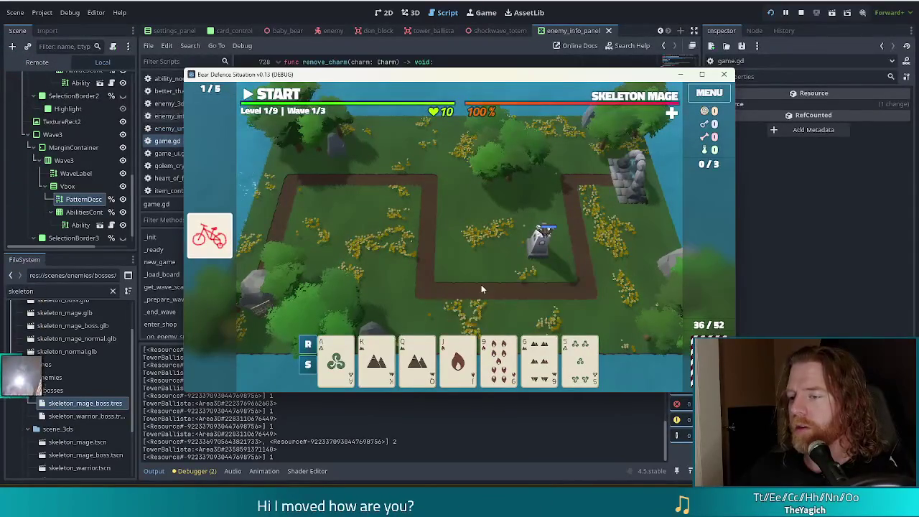
click(496, 367)
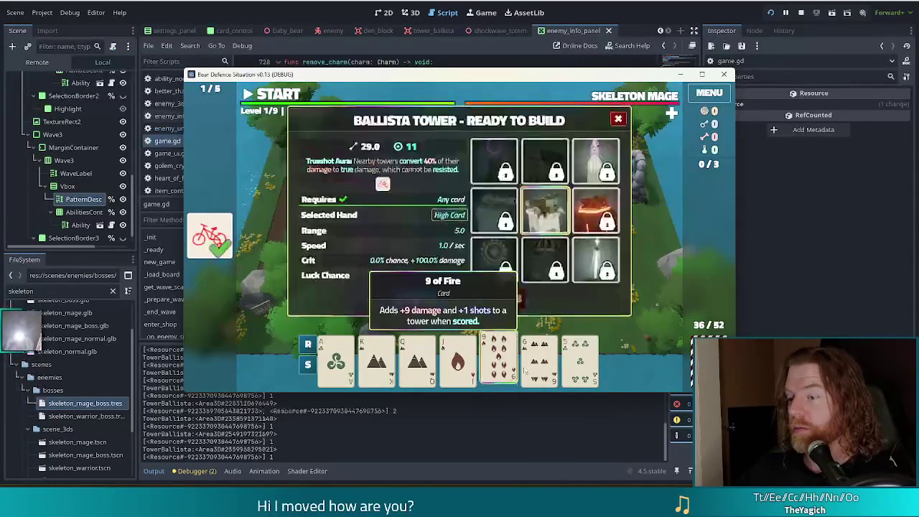
click(420, 302)
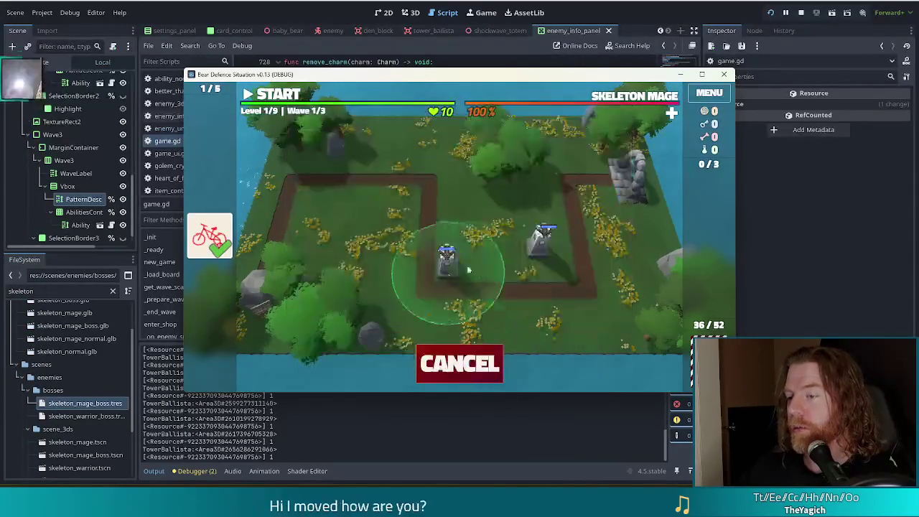
click(555, 268)
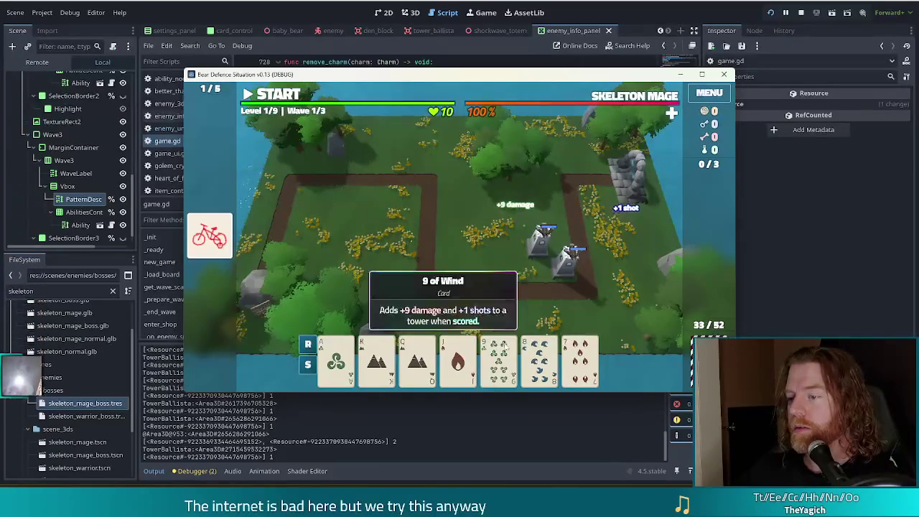
click(503, 344)
click(421, 302)
click(550, 257)
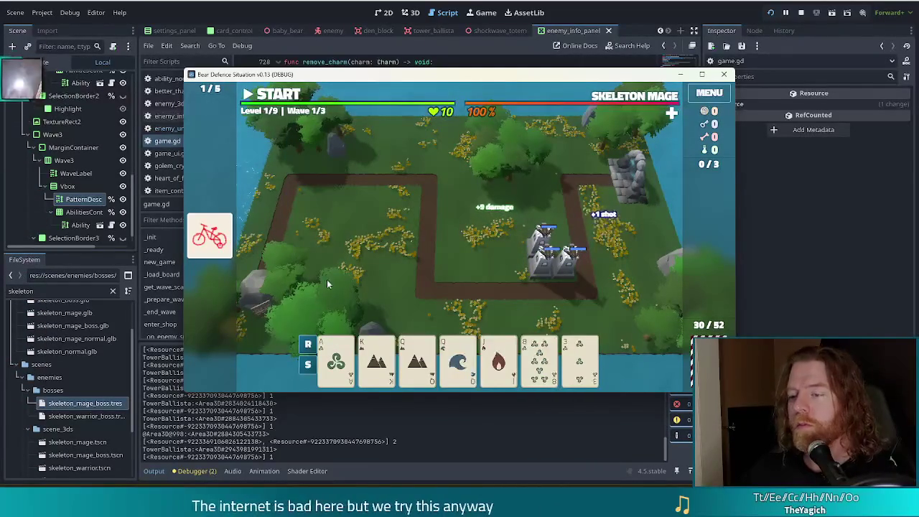
Step: Clear wave 1, swap the 8 of Wind, and add an Aces-and-Queens two-pair ballista
click(278, 99)
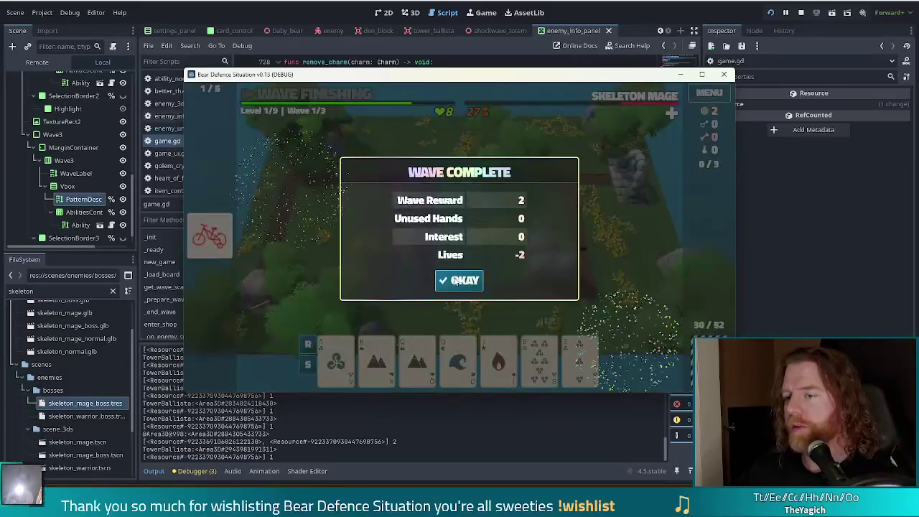
click(462, 280)
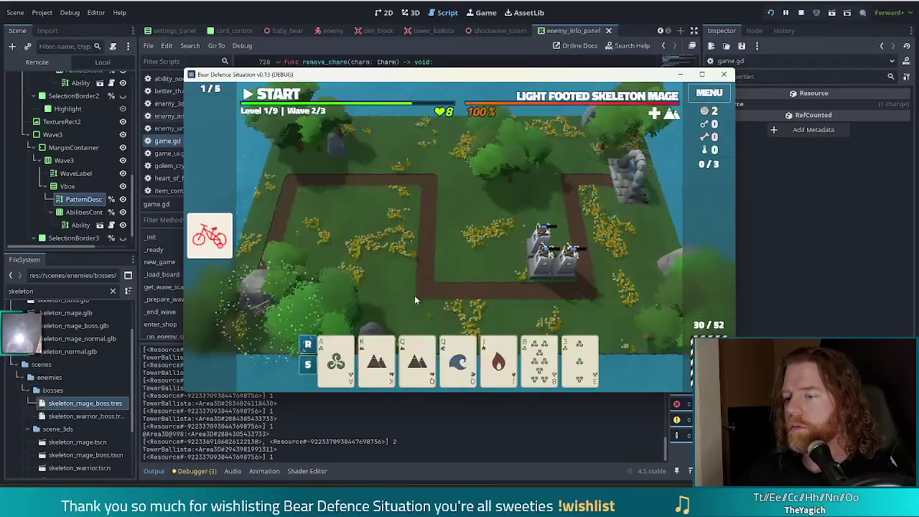
click(542, 359)
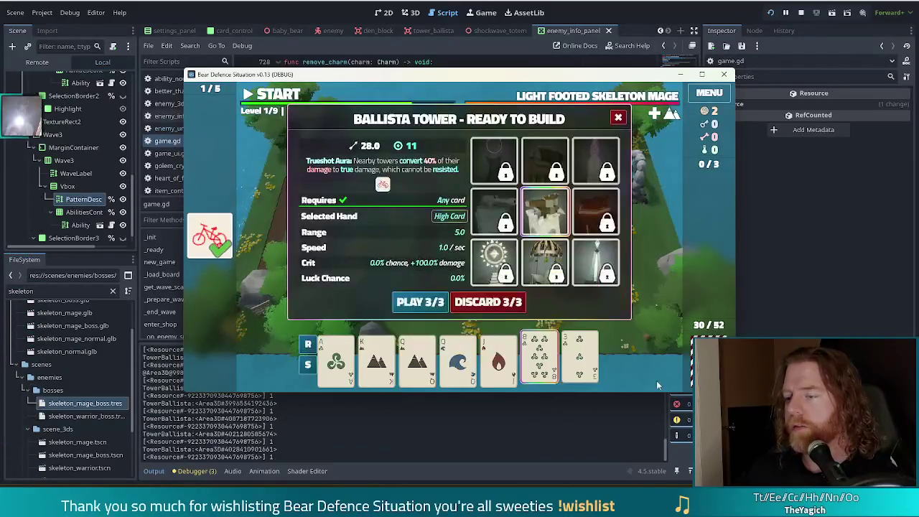
click(442, 305)
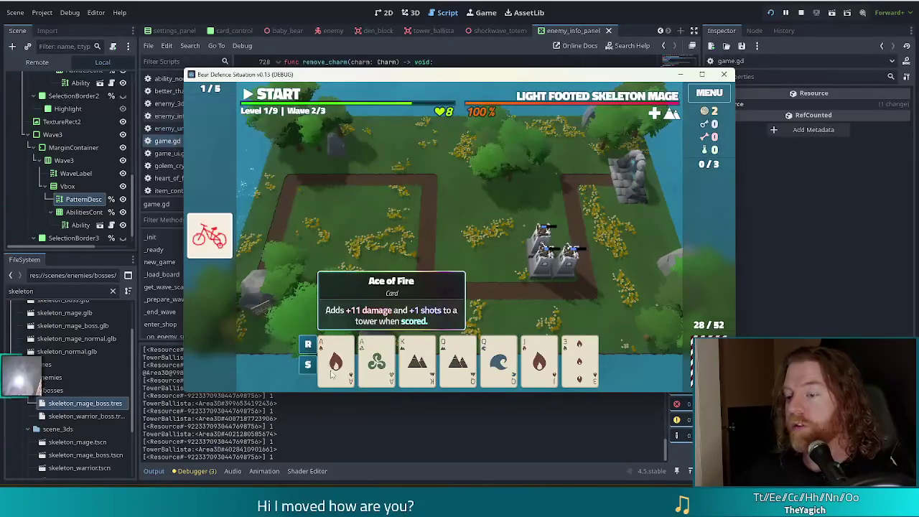
click(331, 371)
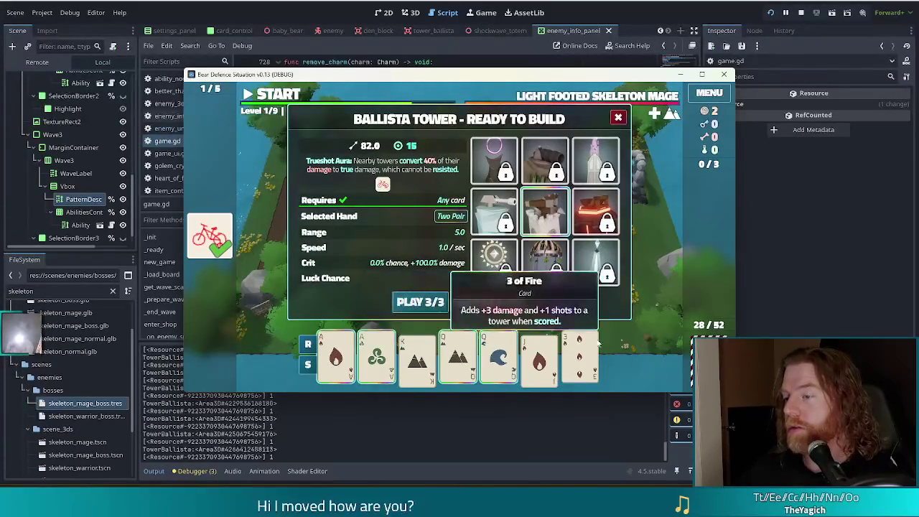
click(420, 302)
click(554, 246)
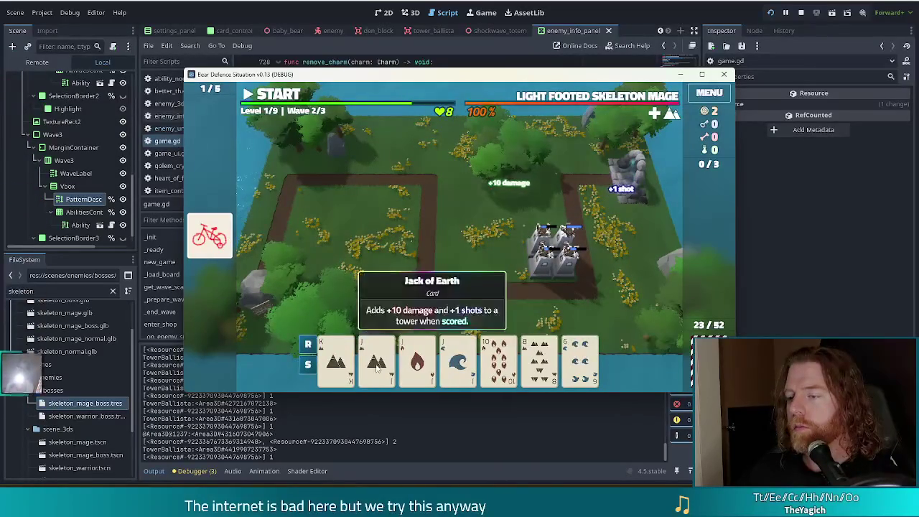
Step: Discard the 8 of Earth and build a King-led ballista beside the existing towers
click(540, 359)
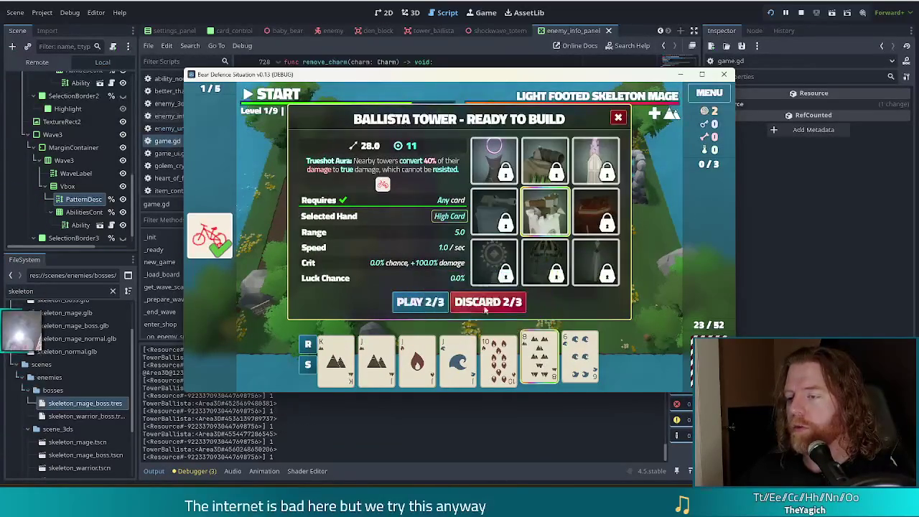
click(477, 302)
click(346, 365)
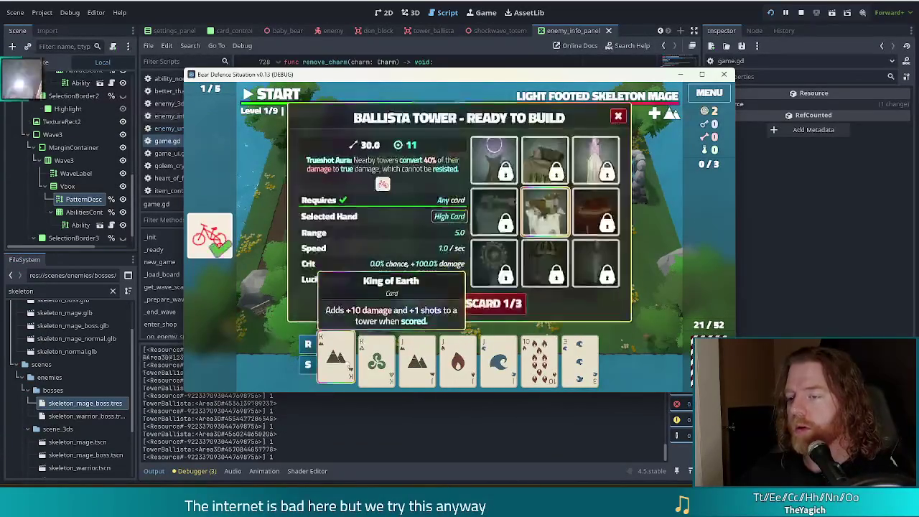
click(417, 359)
click(458, 359)
click(424, 306)
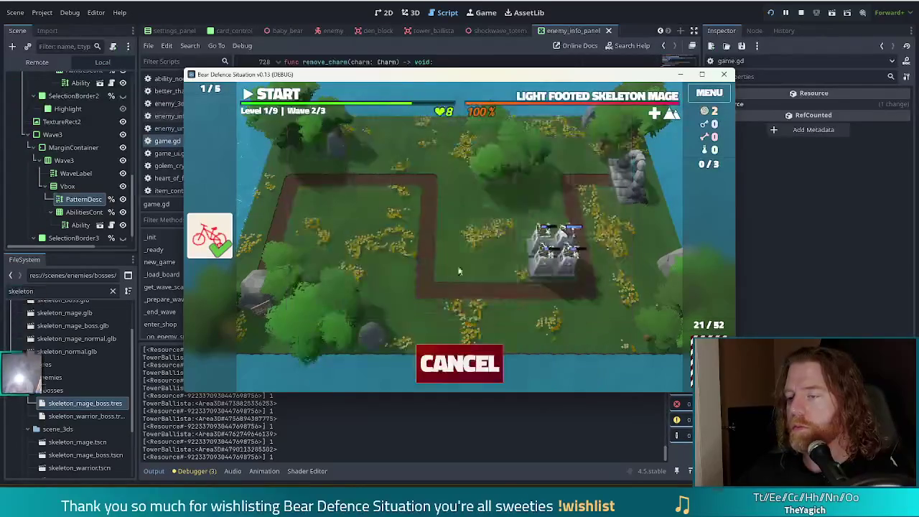
click(524, 260)
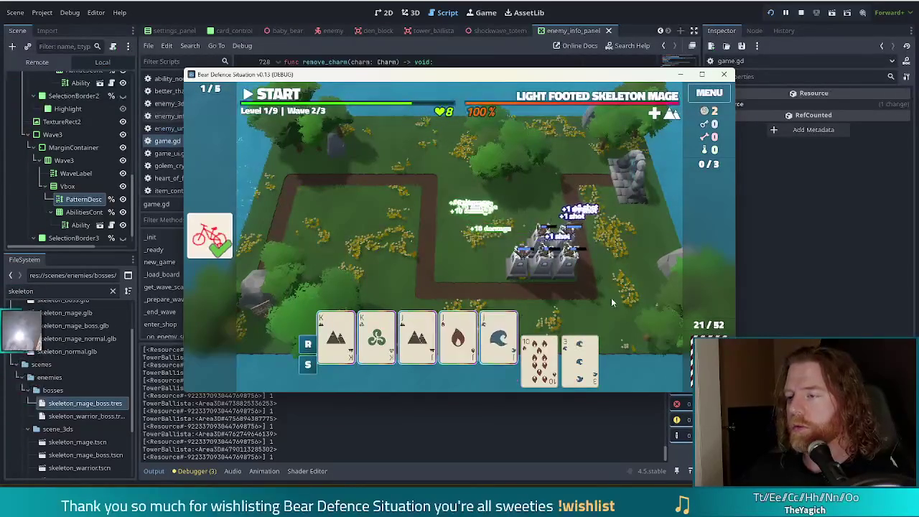
Step: Discard the 5 of Fire, build a Queens-and-10s two-pair ballista, and start wave 2
click(540, 359)
click(540, 359)
click(540, 359)
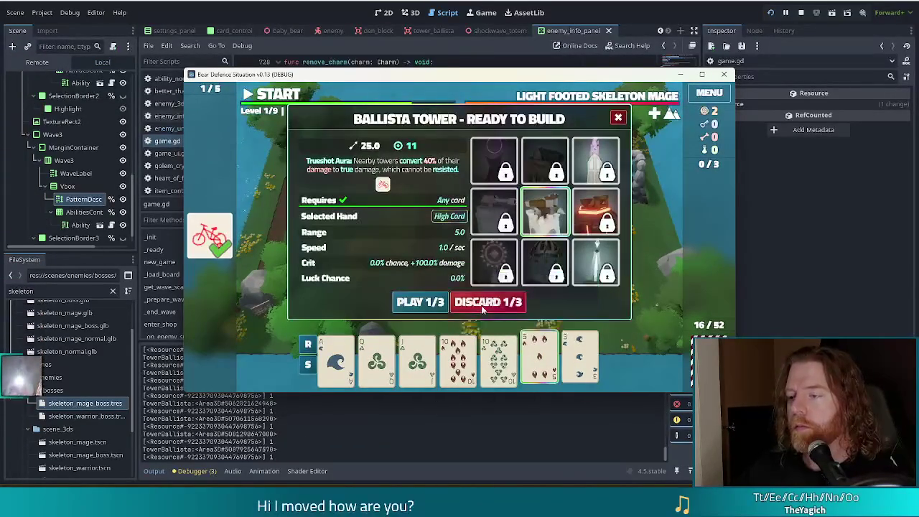
click(488, 302)
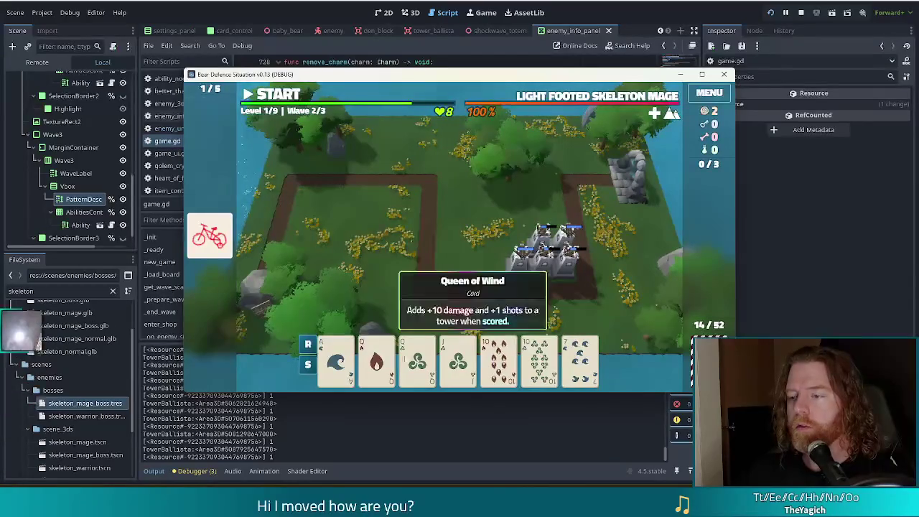
click(417, 359)
click(376, 359)
click(499, 359)
click(540, 360)
click(423, 303)
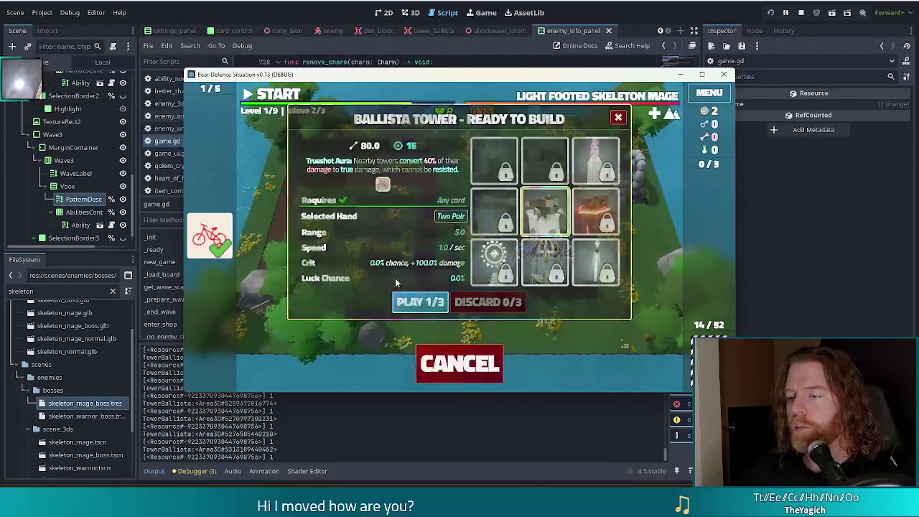
click(545, 237)
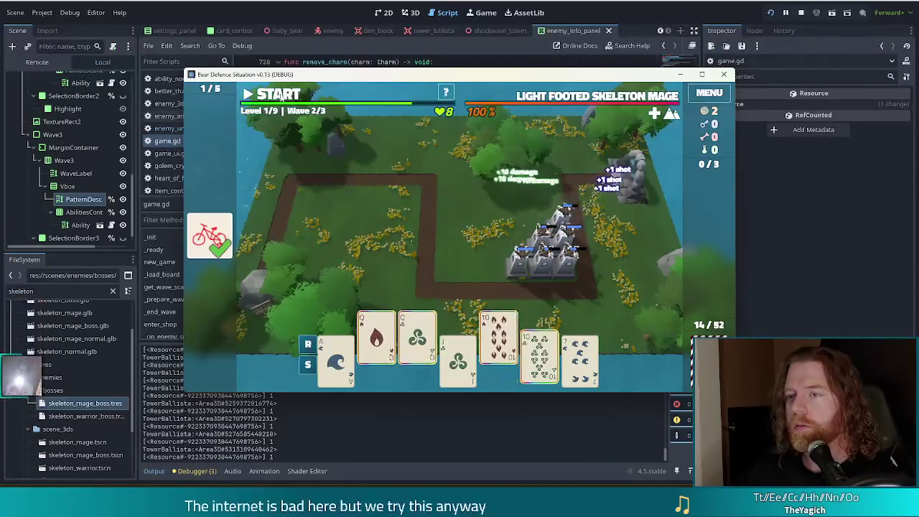
key(space)
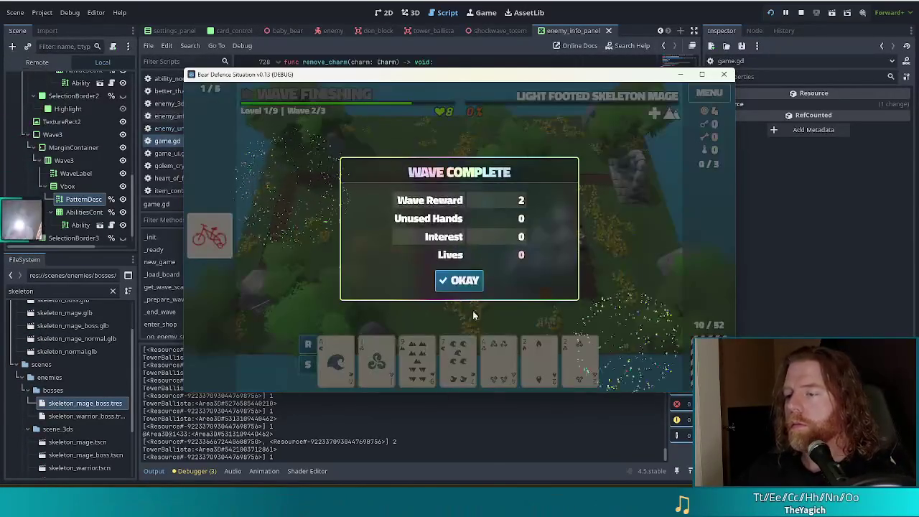
Step: Dismiss the wave 2 summary and pause once wave 3 against The Warpriest begins
click(460, 280)
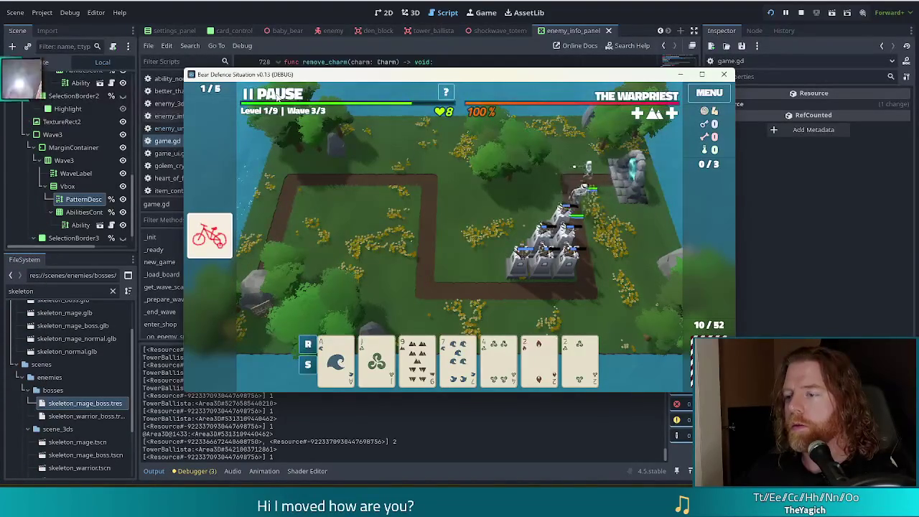
key(space)
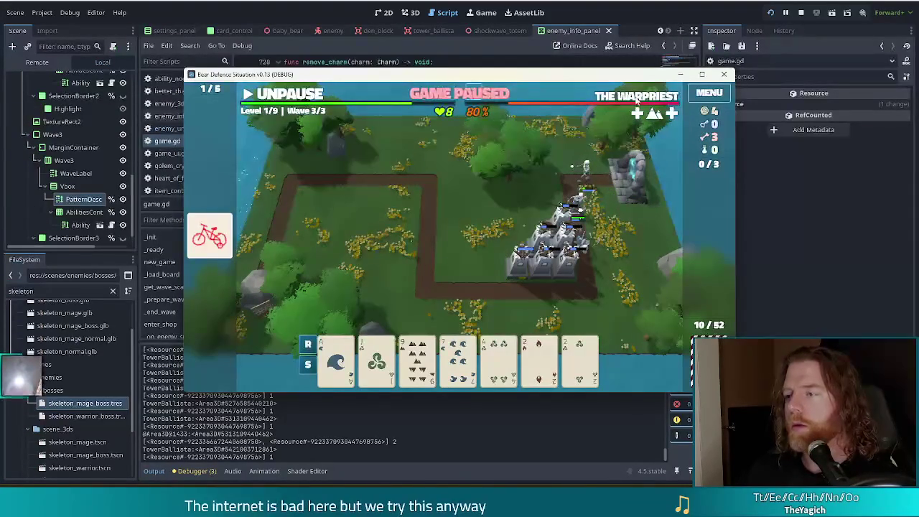
mouse_move(662, 117)
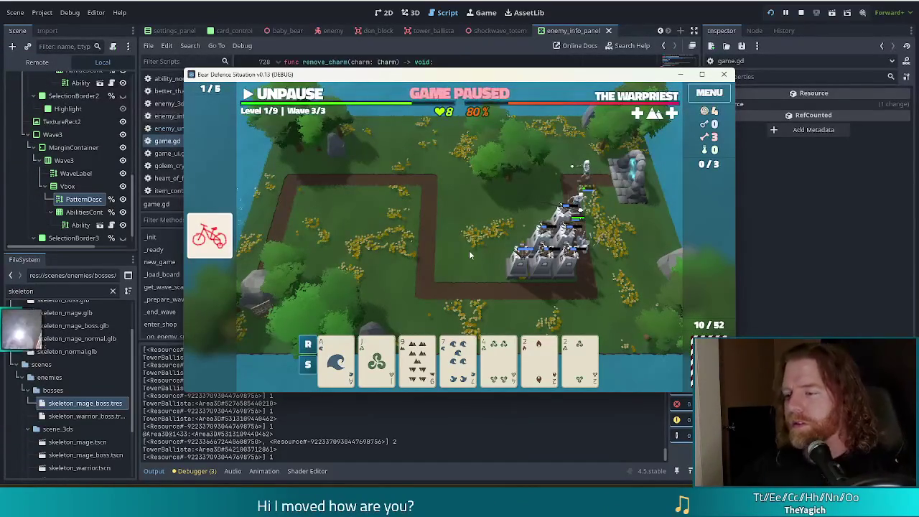
Step: Discard a card, unpause so The Warpriest falls in wave 3, then stop the run
click(459, 359)
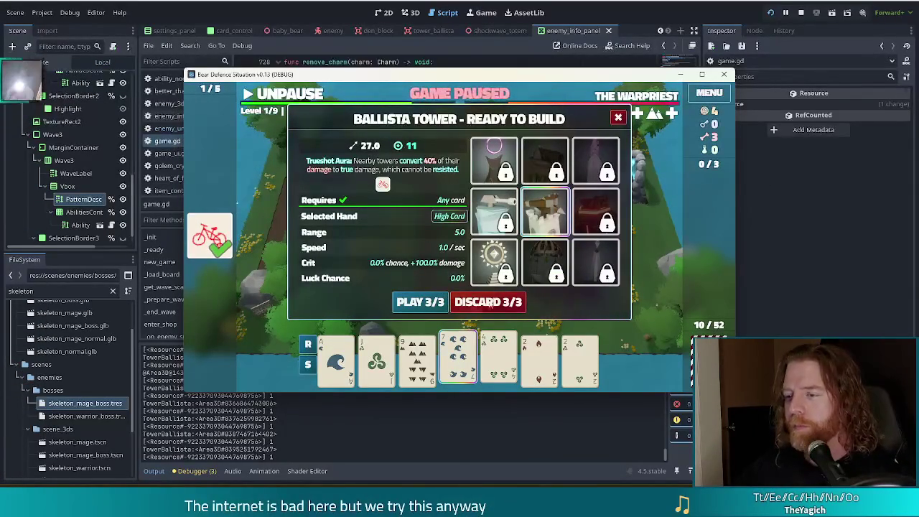
click(429, 372)
click(421, 304)
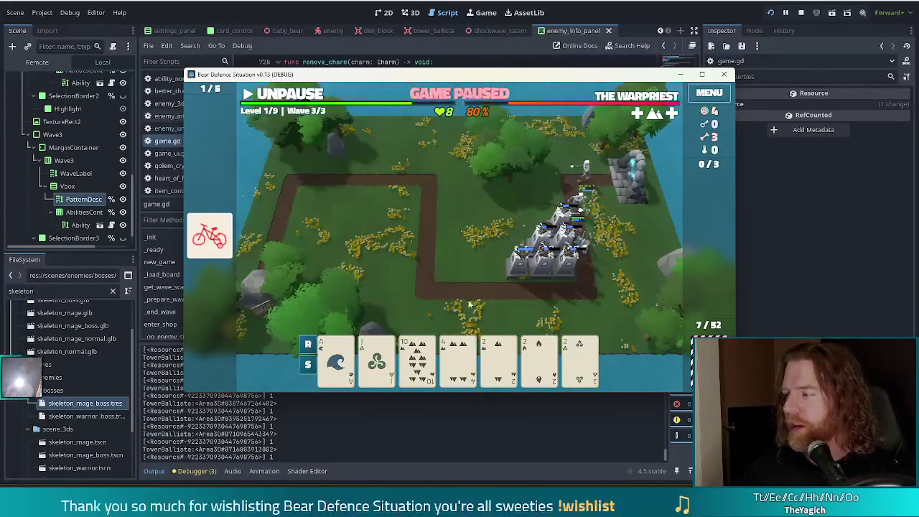
click(505, 362)
click(502, 363)
click(459, 359)
click(459, 359)
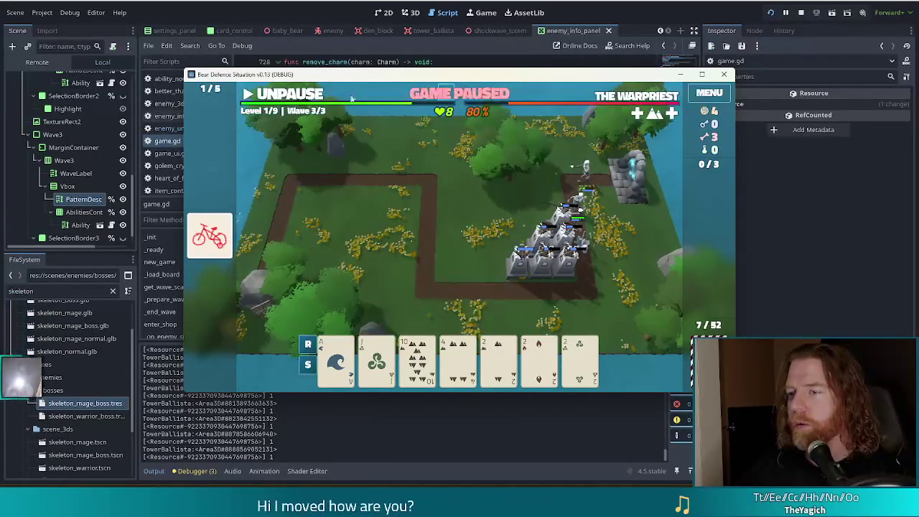
click(281, 99)
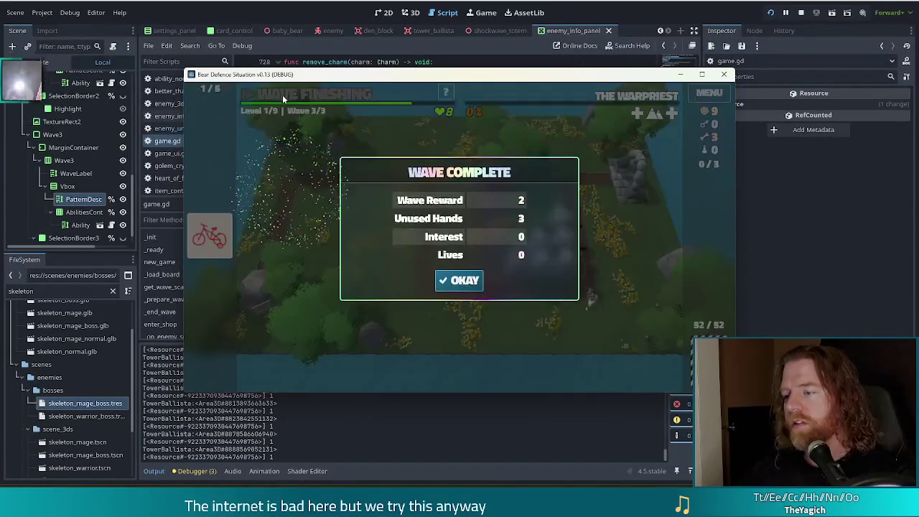
click(772, 13)
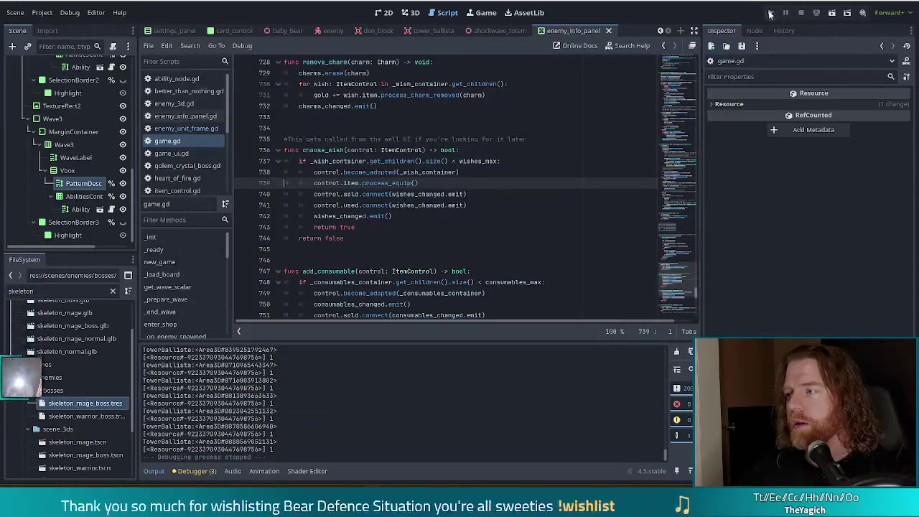
Step: Relaunch, start a new game, run 'set_enemy skeleton_mage' in the console, and approach the wishing well
click(771, 13)
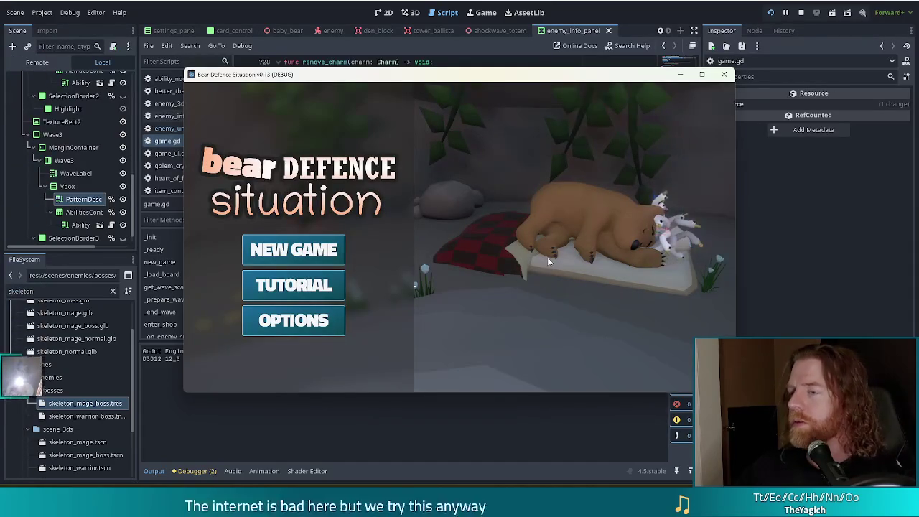
click(327, 249)
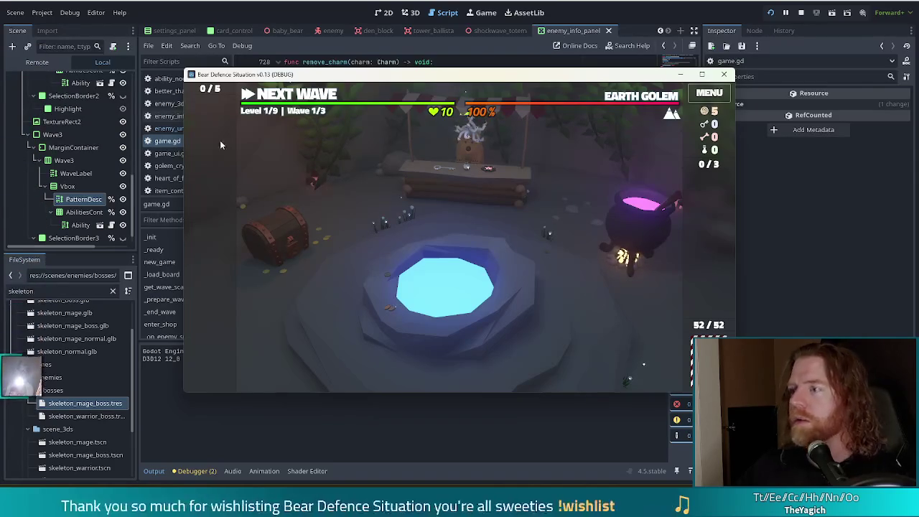
key(grave)
text(set)
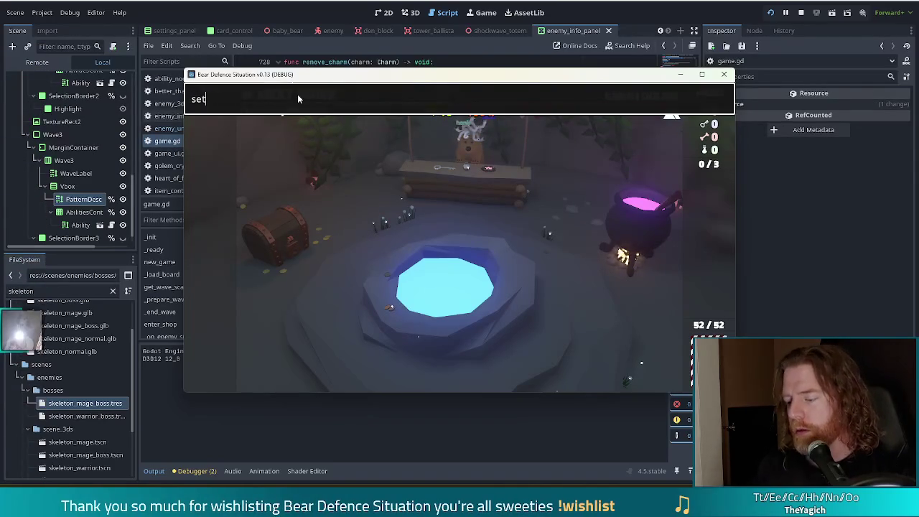
text(_enemy skeleton_mad)
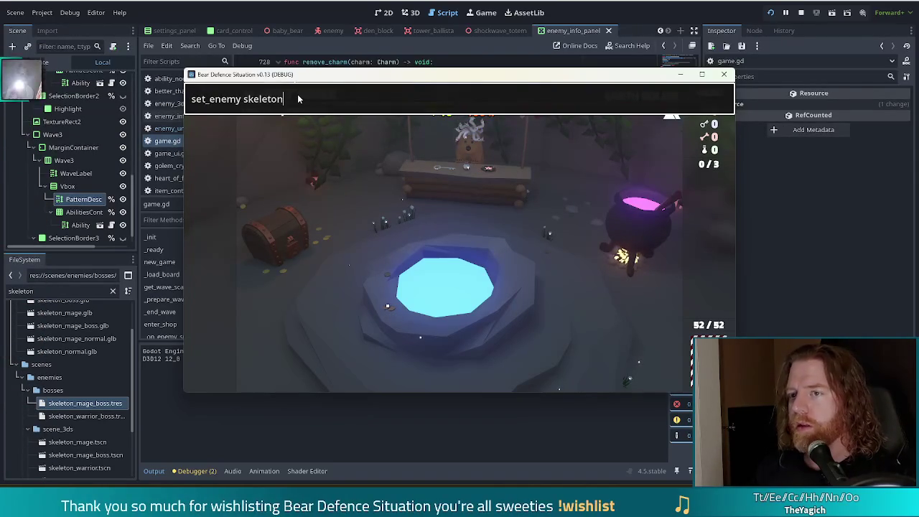
key(BackSpace)
text(ge)
key(Return)
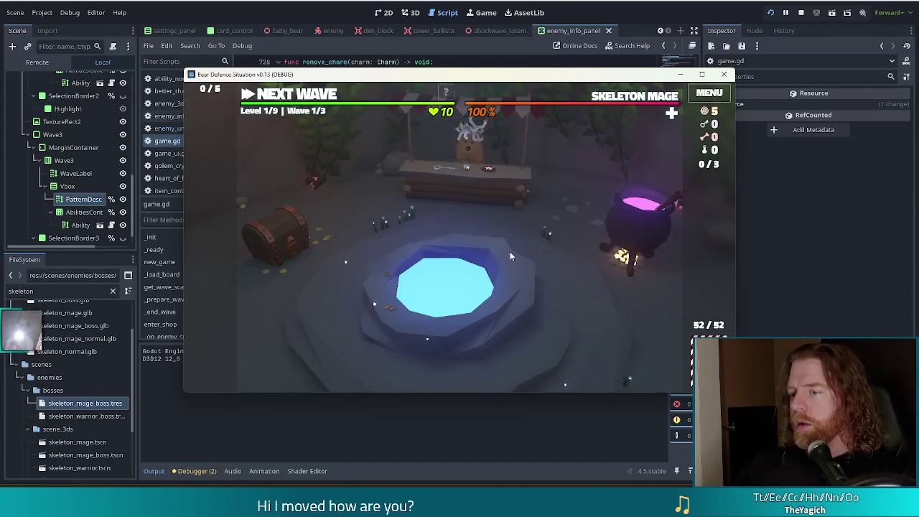
click(521, 293)
Step: Throw a coin at the wishing well and take the Training Wheels wish
click(547, 283)
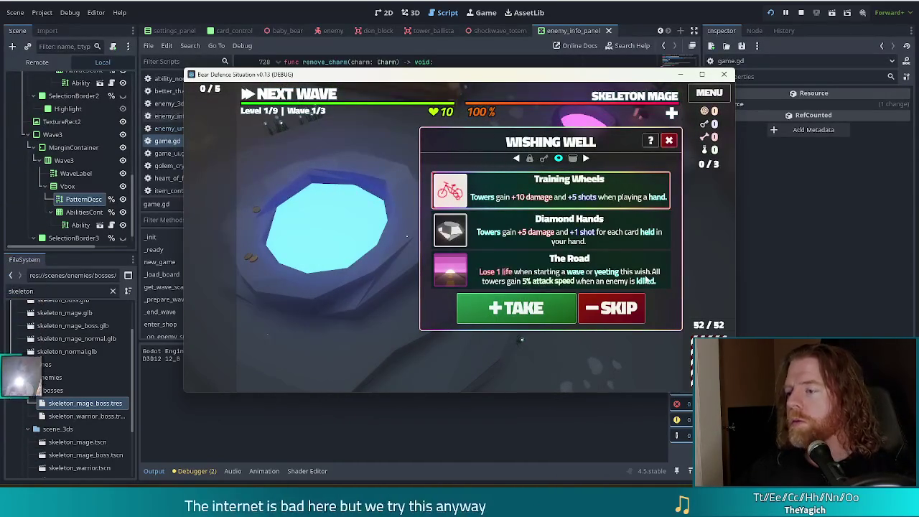
click(498, 310)
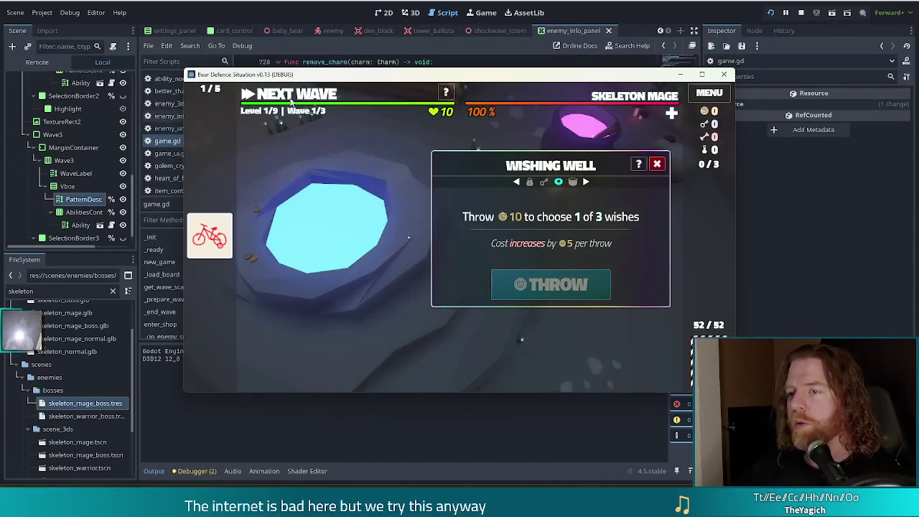
click(290, 101)
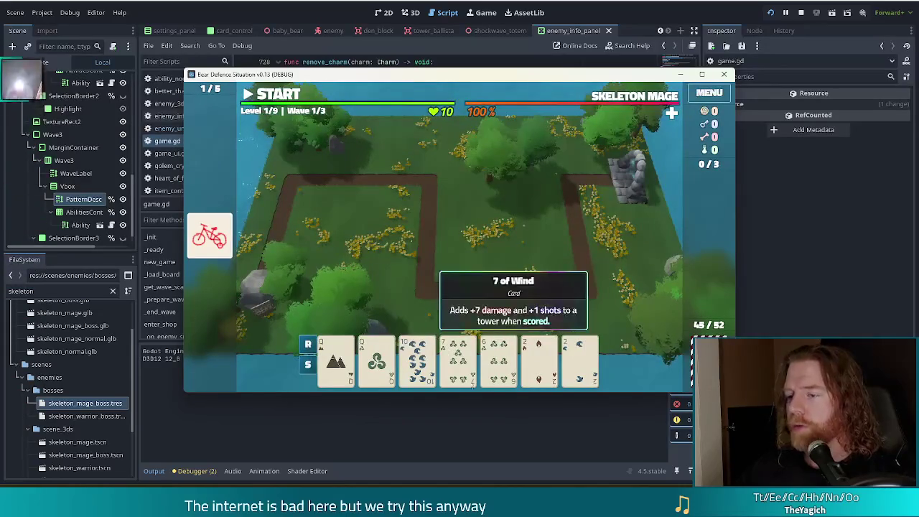
Step: Discard the 7 of Wind and build a Full House ballista beside the path
click(457, 357)
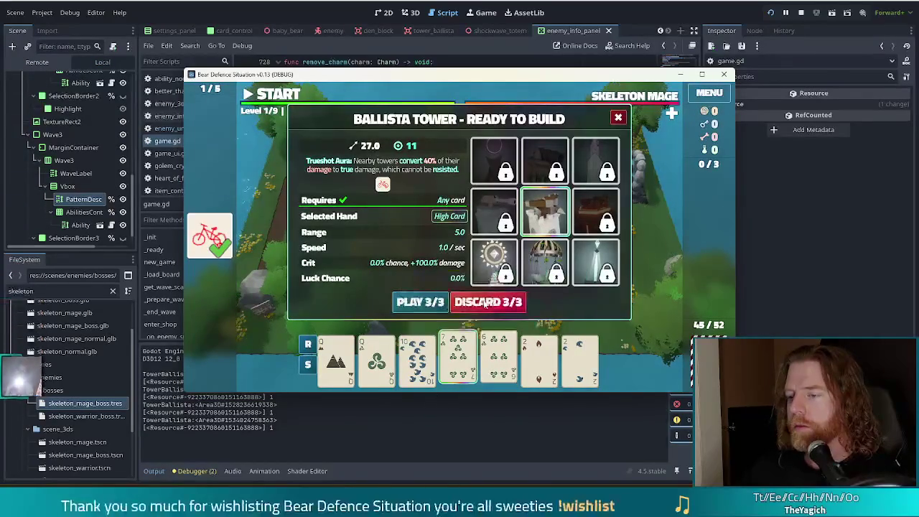
click(483, 300)
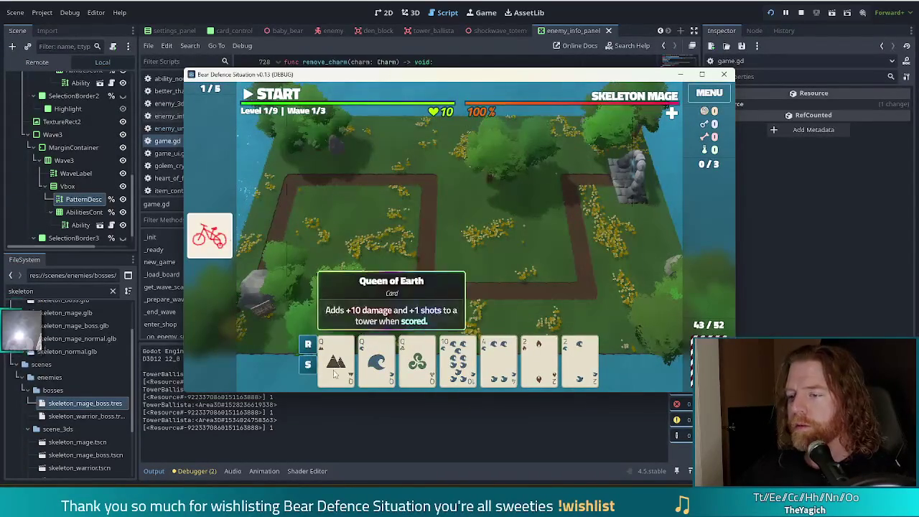
drag(336, 357, 581, 357)
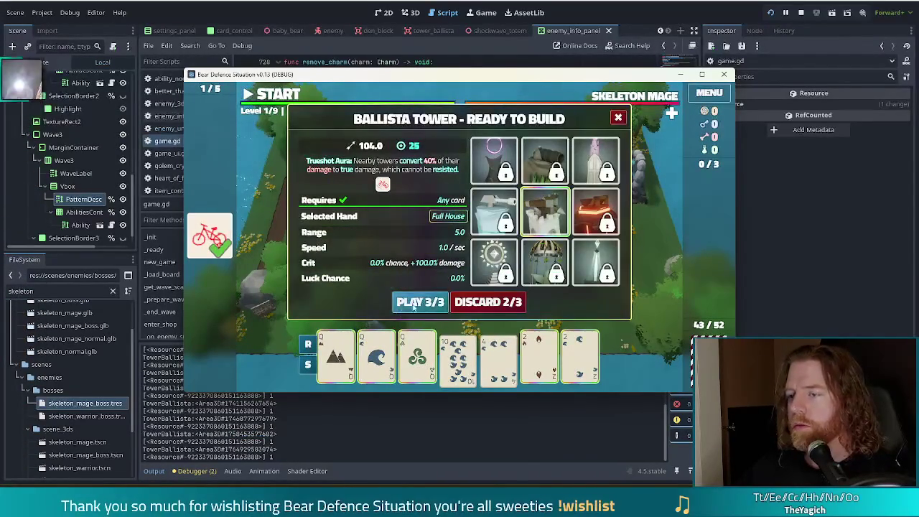
click(404, 305)
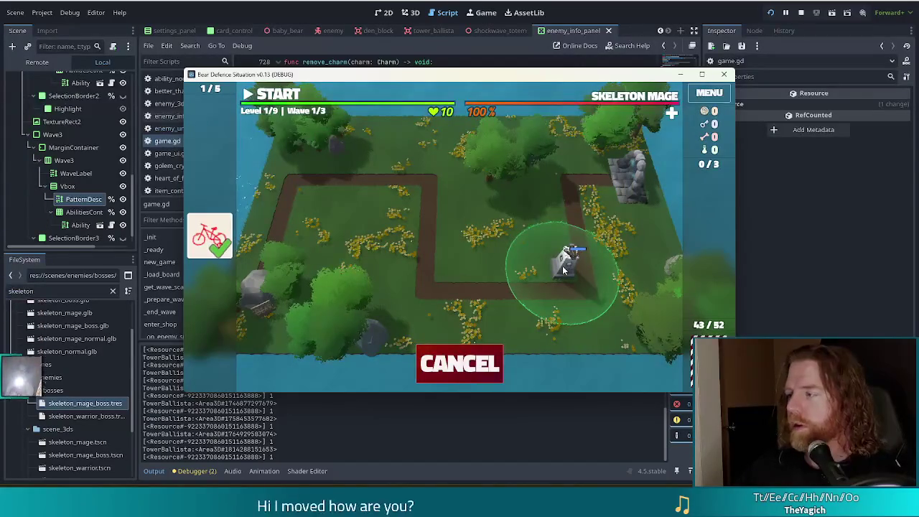
click(563, 271)
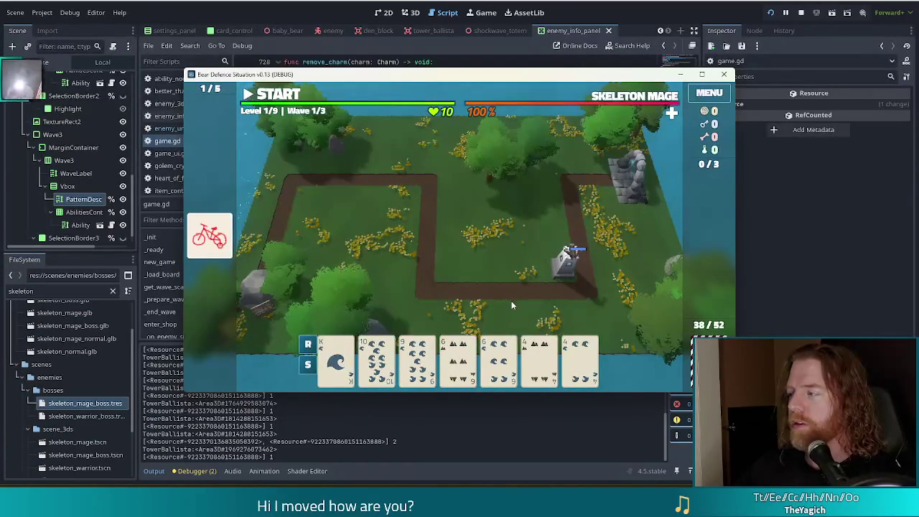
Step: Build a second ballista from a King-led Water Flush
mouse_move(463, 365)
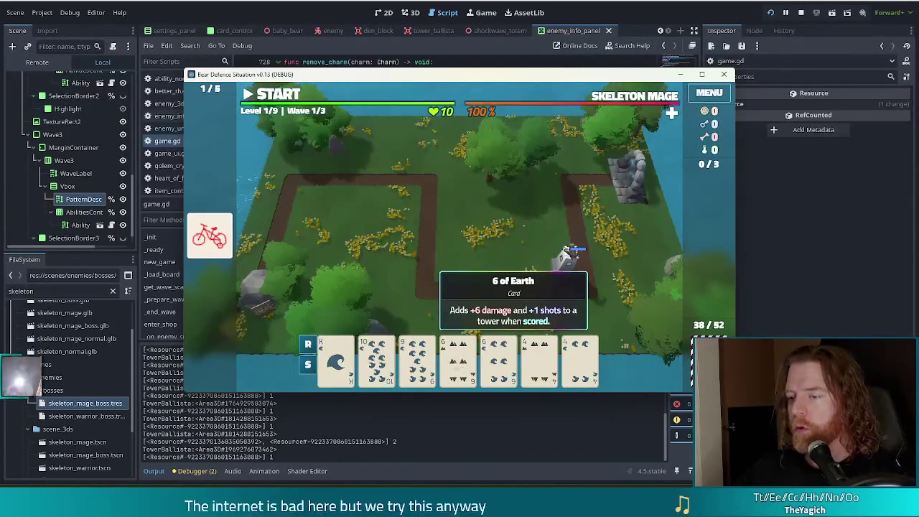
click(336, 363)
click(503, 369)
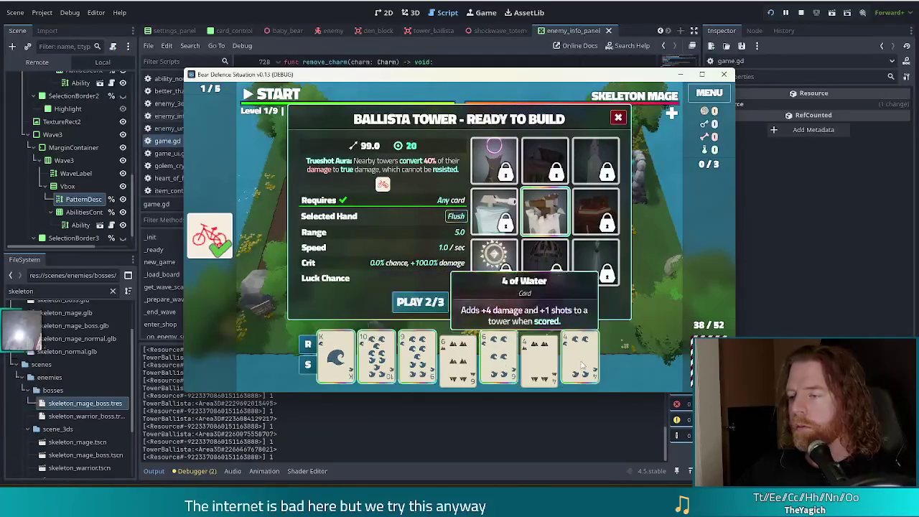
click(427, 303)
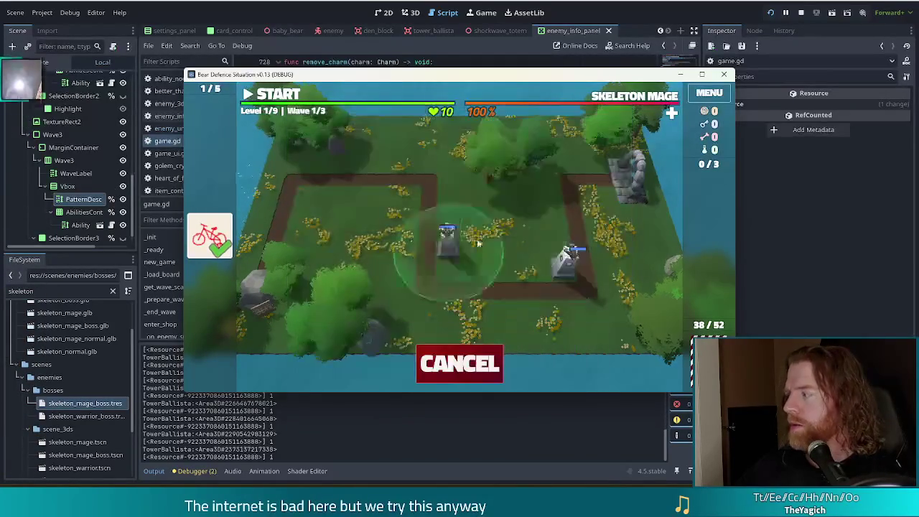
click(547, 287)
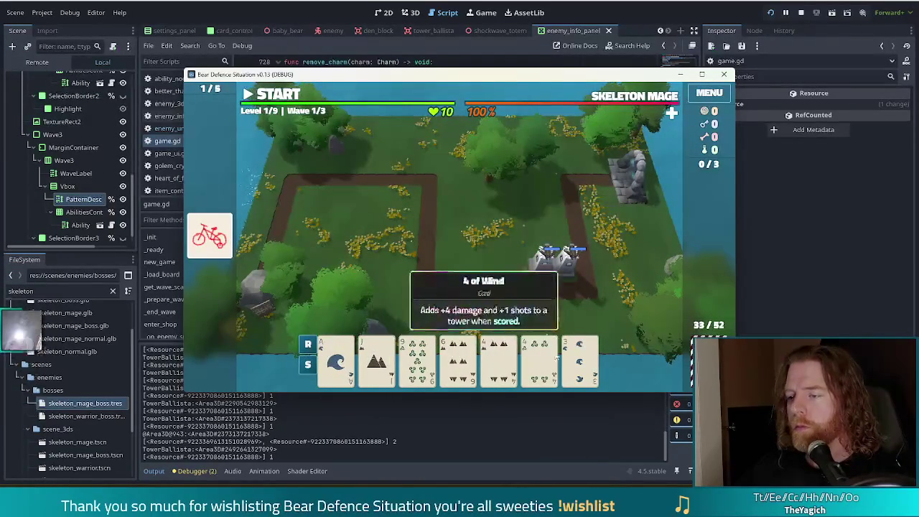
Step: Discard the 9 of Wind, 6 of Earth and 3 of Water, then build a Jacks pair ballista
click(575, 362)
click(460, 363)
click(417, 363)
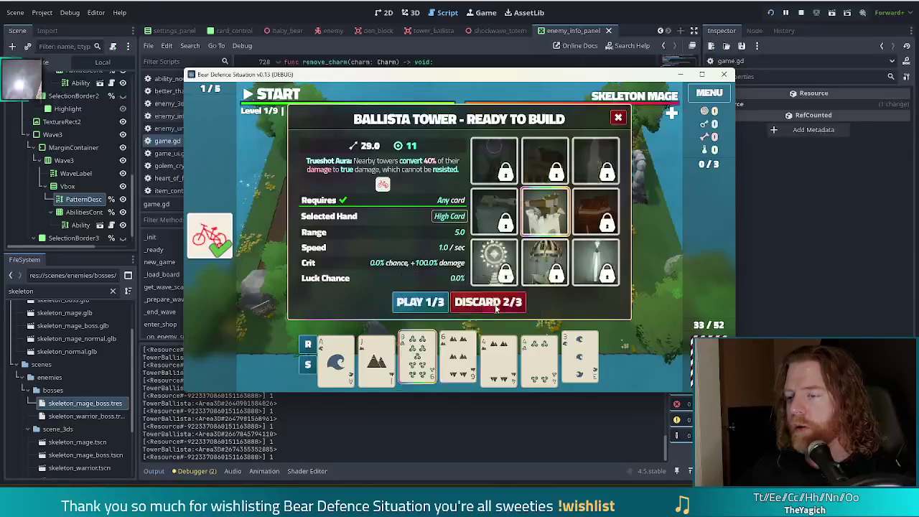
click(497, 307)
click(418, 361)
click(459, 361)
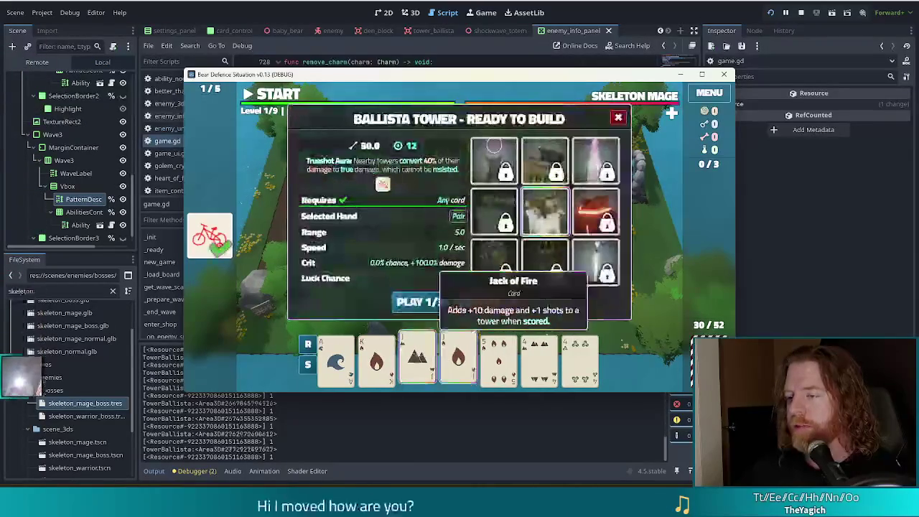
click(431, 301)
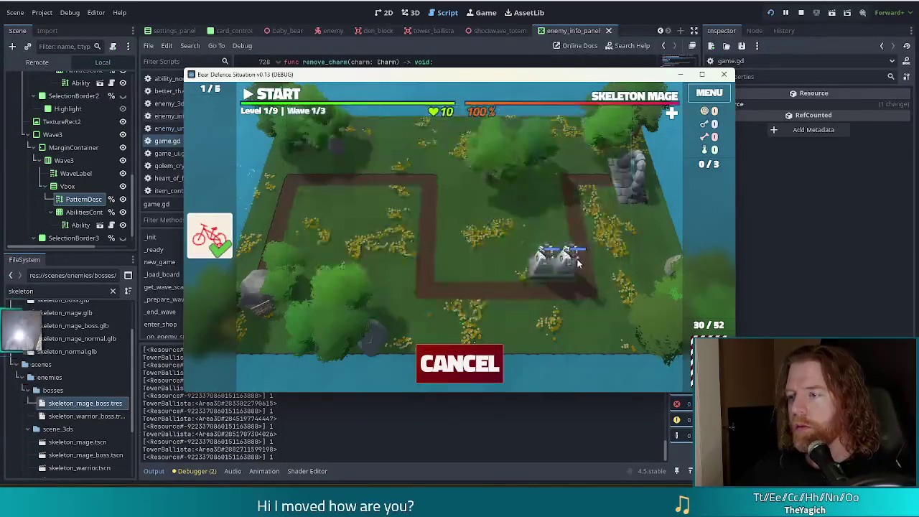
click(563, 255)
Step: Clear the wave, start the next, discard a card, and accept the wave rewards
click(277, 94)
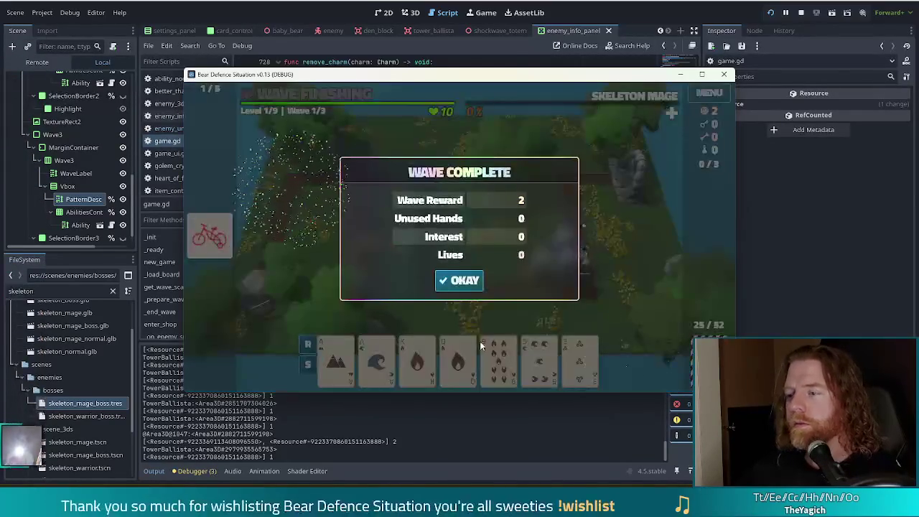
click(461, 283)
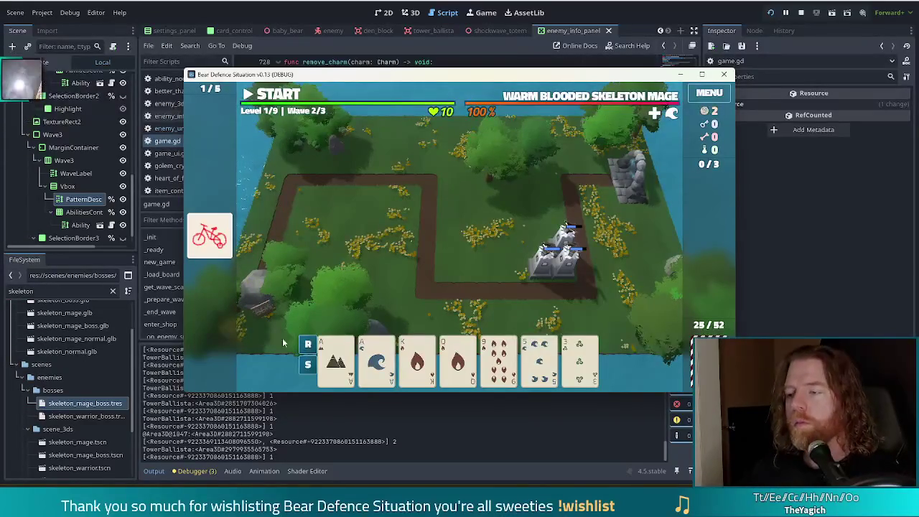
click(272, 94)
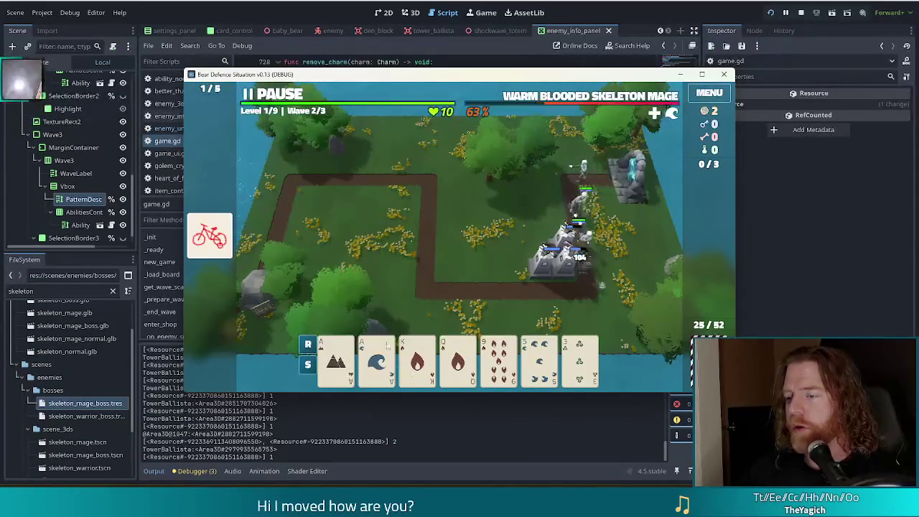
click(498, 363)
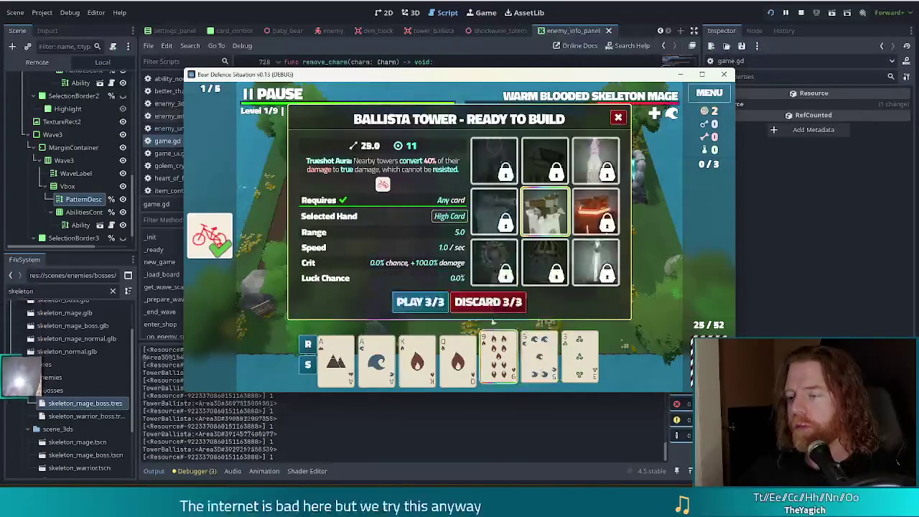
click(494, 300)
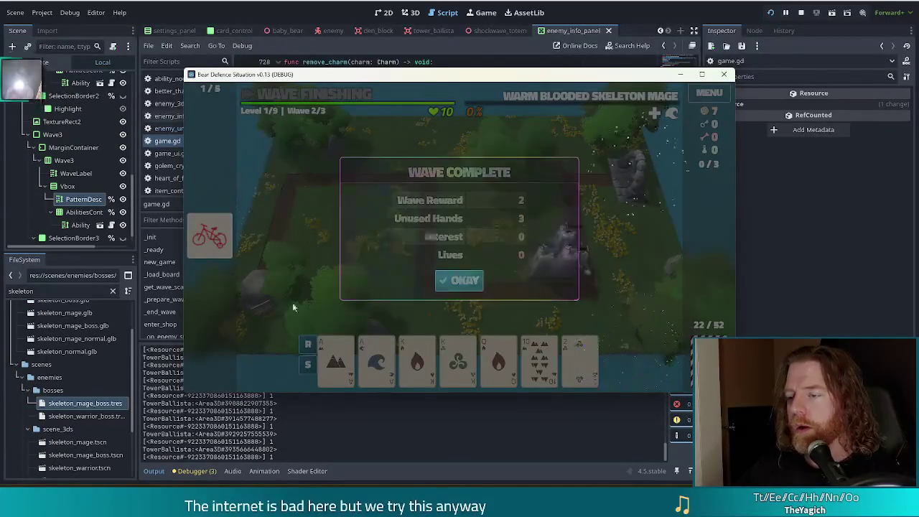
click(515, 281)
click(336, 359)
Step: Build a Two Pair ballista on the map
click(377, 359)
click(417, 359)
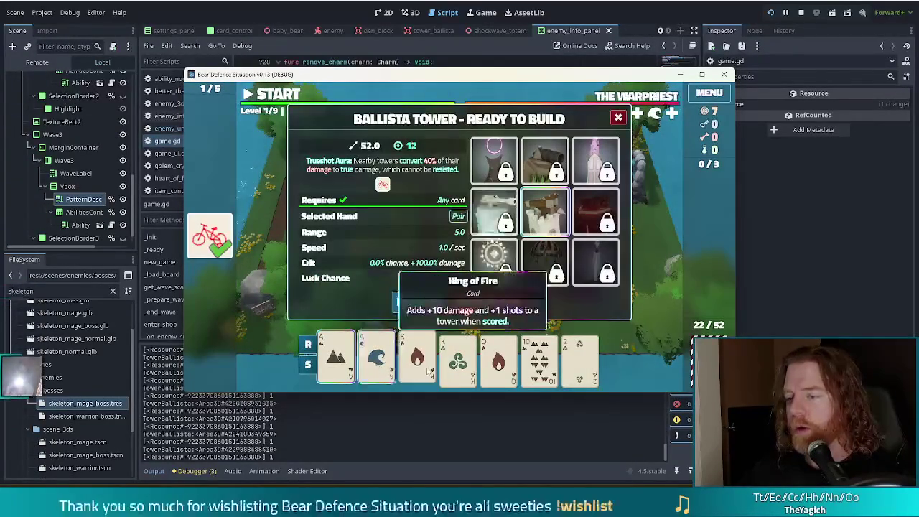
click(458, 359)
click(419, 308)
click(553, 250)
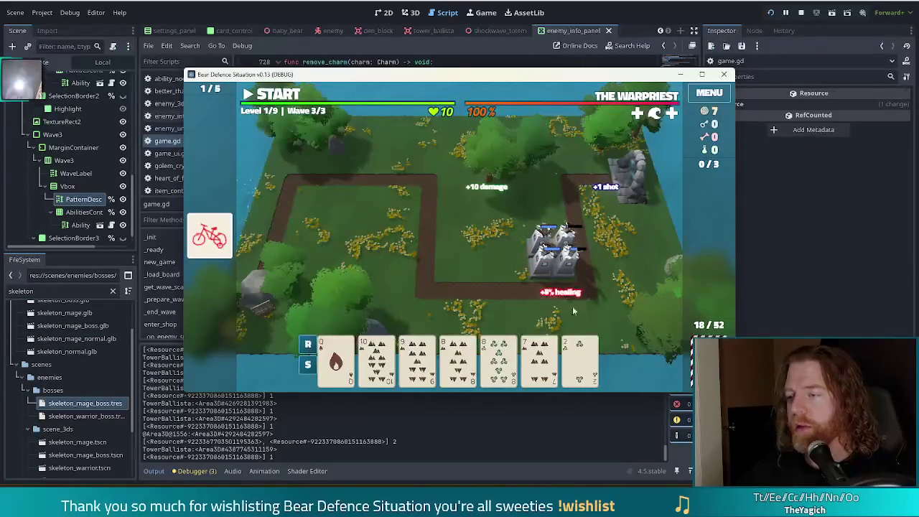
Step: Discard the 7 and 2, then build a Four of a Kind ballista from four 8s
click(580, 359)
click(540, 359)
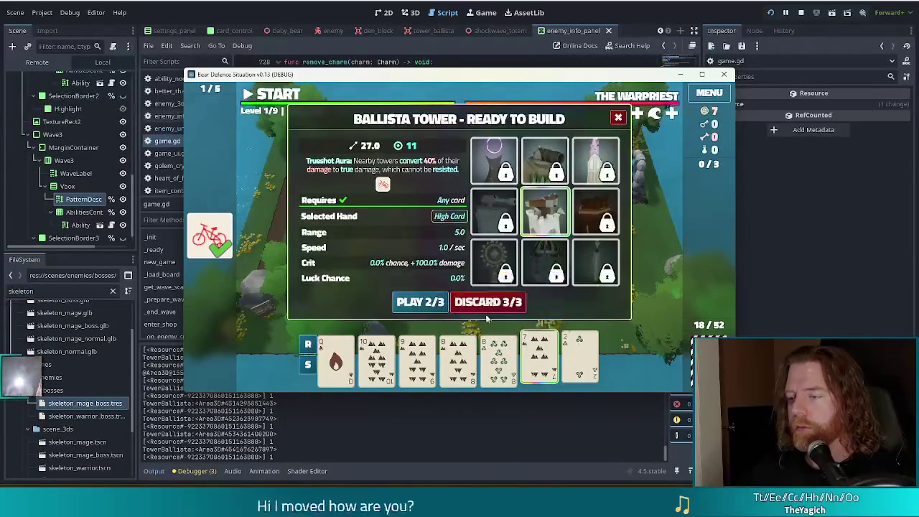
click(474, 306)
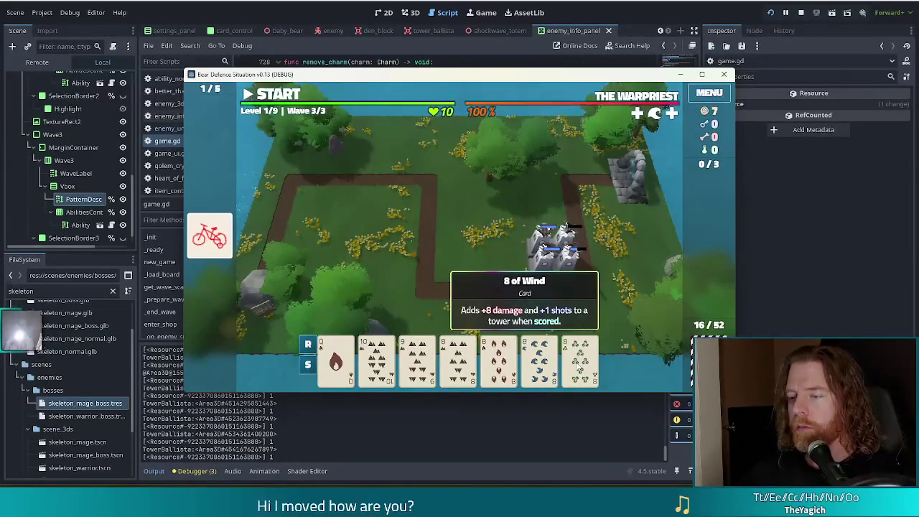
click(580, 359)
click(540, 359)
click(499, 359)
click(458, 359)
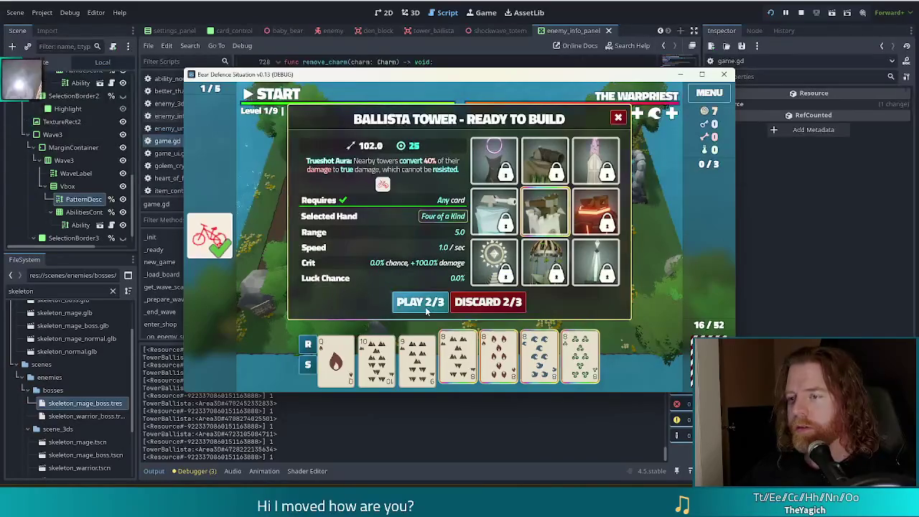
click(426, 303)
click(561, 243)
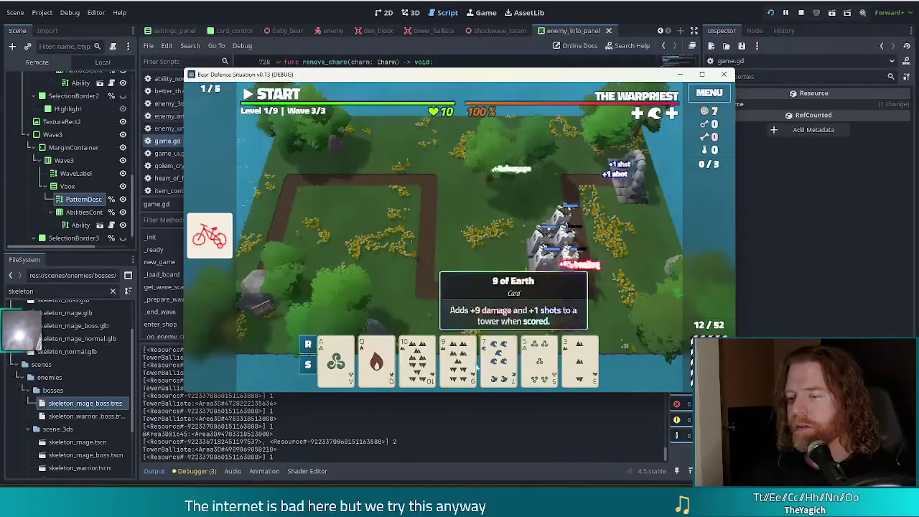
Step: Discard the 7, then the 5 and 4, for fresh cards
click(499, 359)
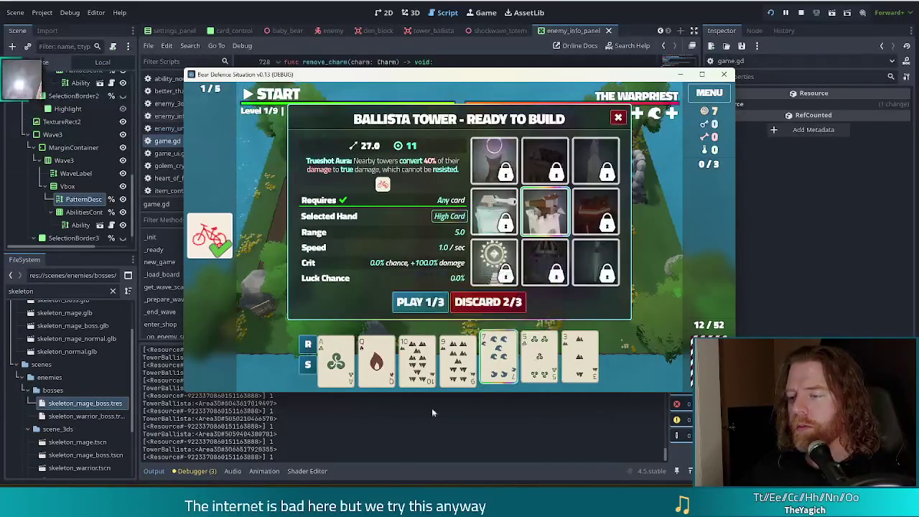
click(482, 303)
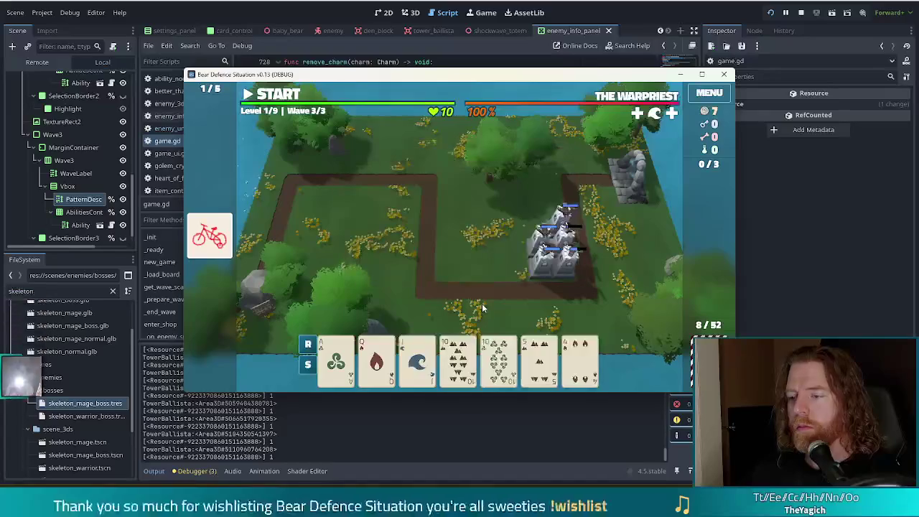
click(540, 359)
click(580, 359)
click(501, 305)
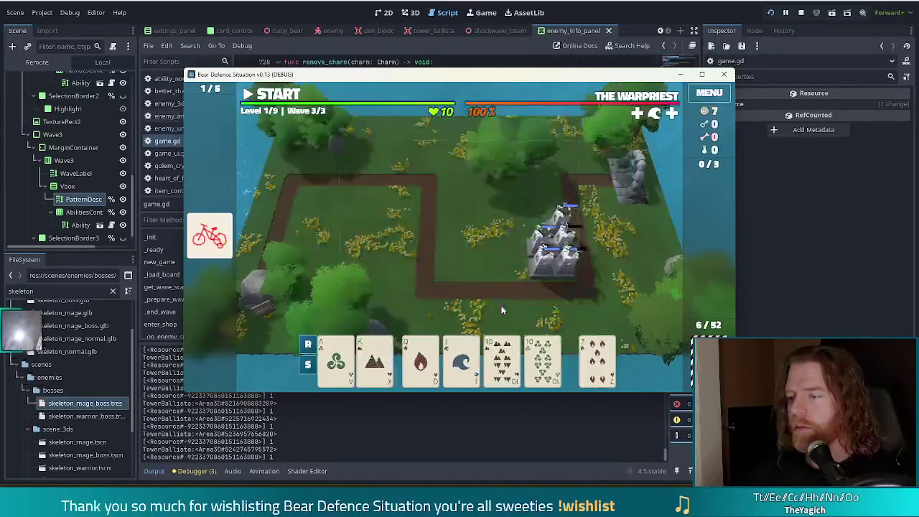
Step: Build a Straight ballista beside the path, then close the game after The Warpriest falls
click(499, 359)
click(457, 359)
click(417, 359)
click(376, 359)
click(335, 359)
click(402, 302)
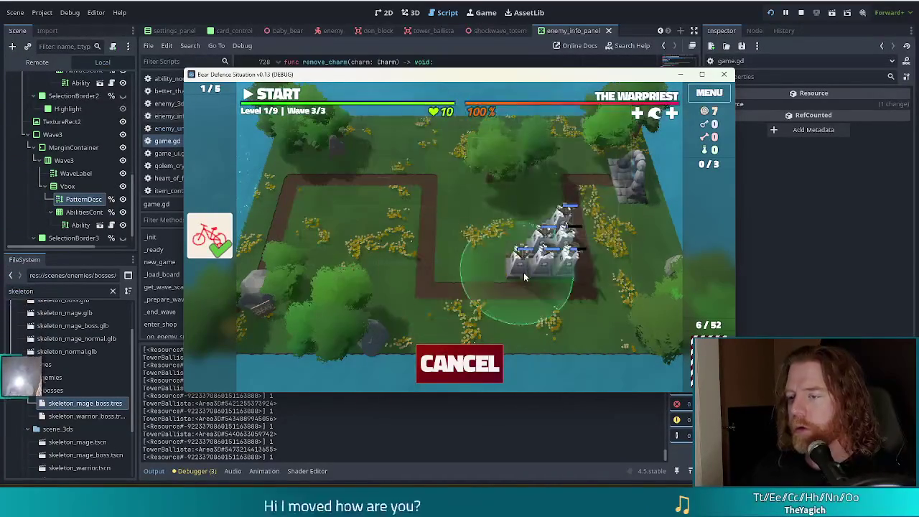
click(546, 251)
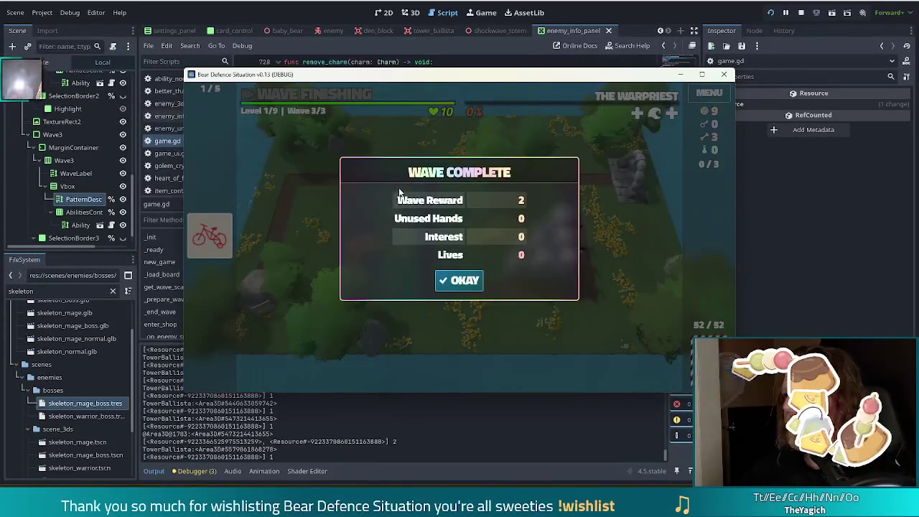
click(801, 13)
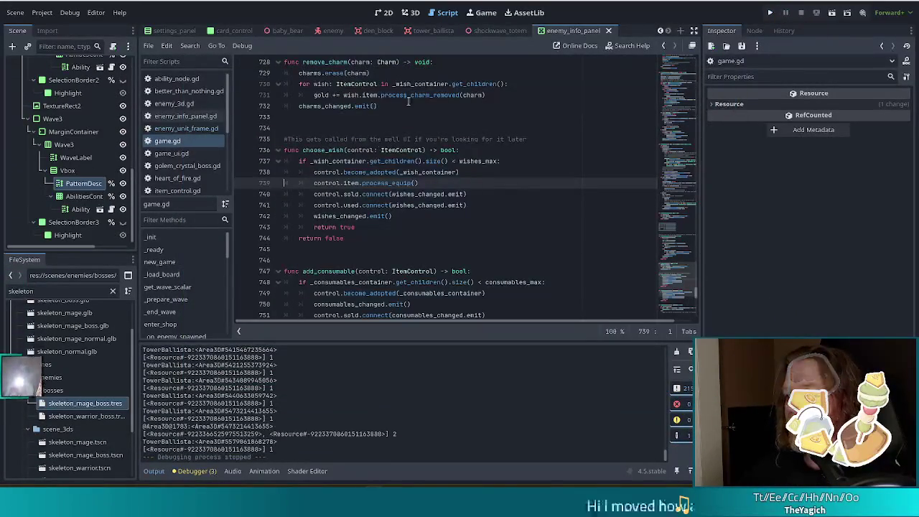
Step: Filter the FileSystem by 'spawner' and open spawner_block.gd in the script editor
click(370, 150)
drag(228, 107, 225, 175)
double_click(43, 291)
text(spawner)
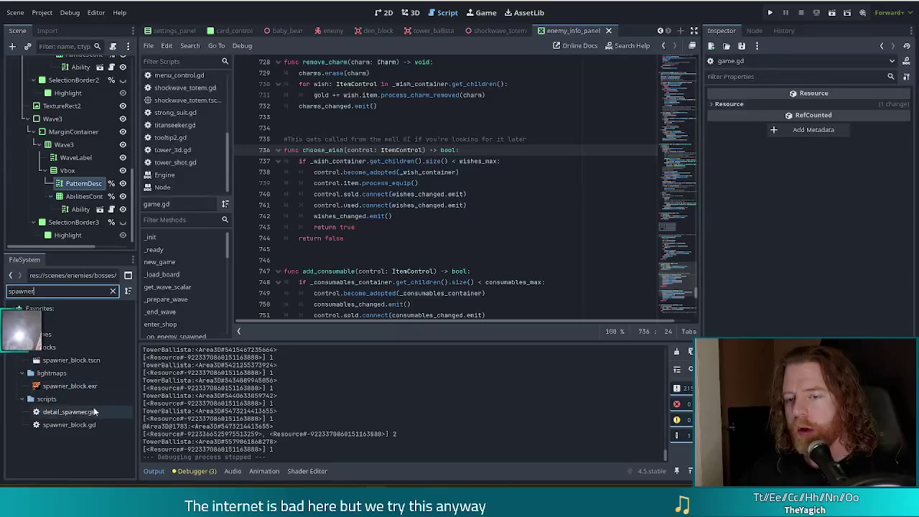
double_click(82, 426)
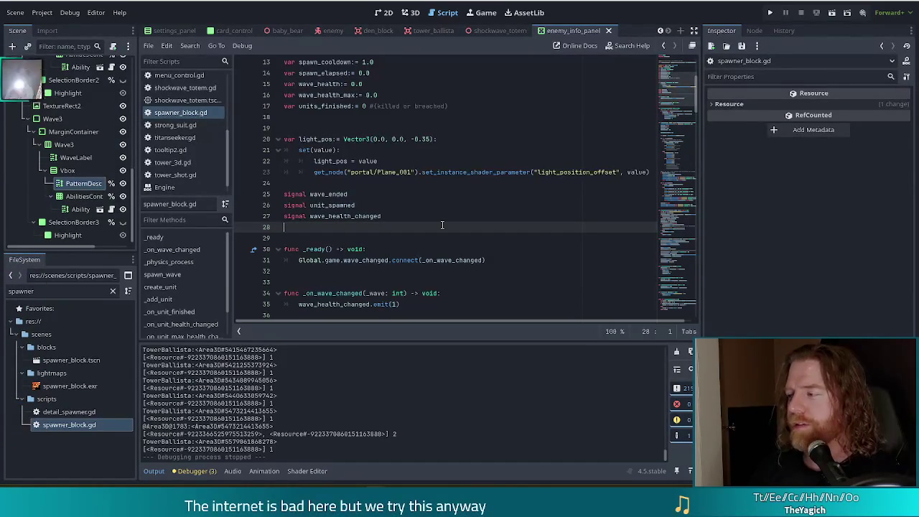
key(ctrl+f)
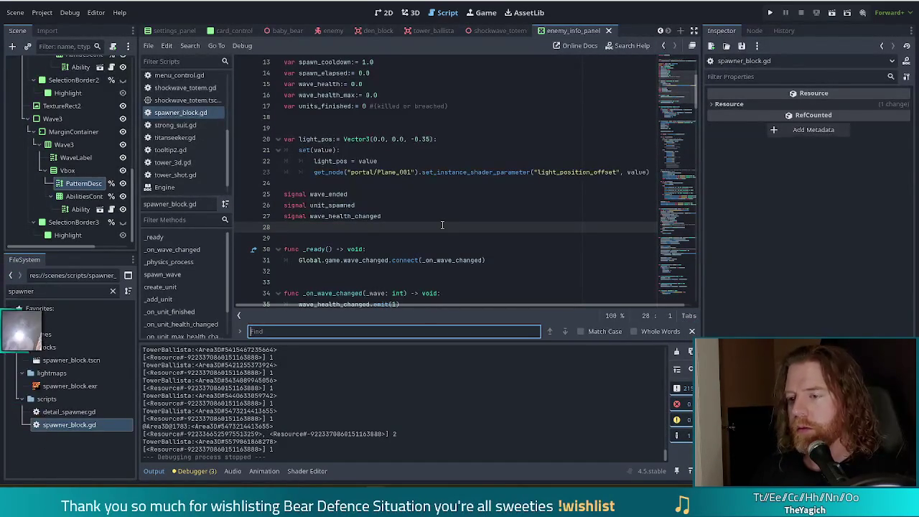
Step: Search the script for hit_points to find where create_unit sets full health
text(3)
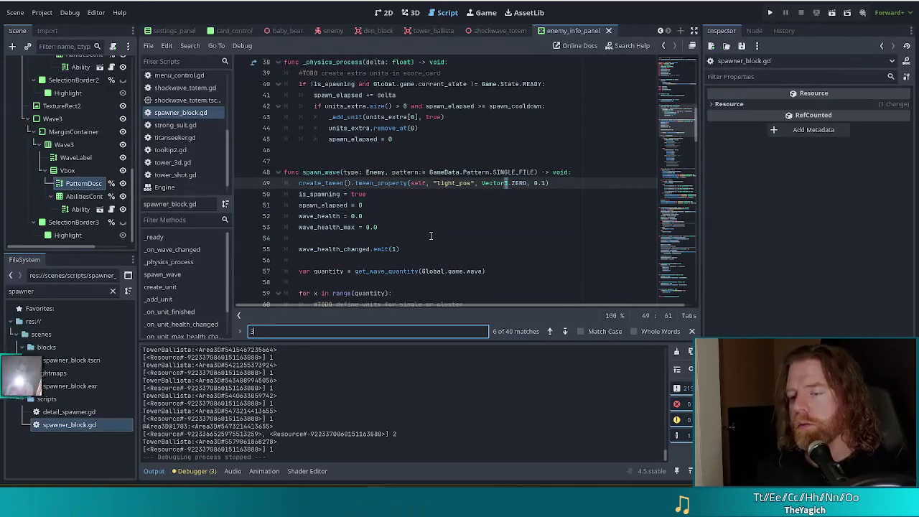
key(BackSpace)
text(%=)
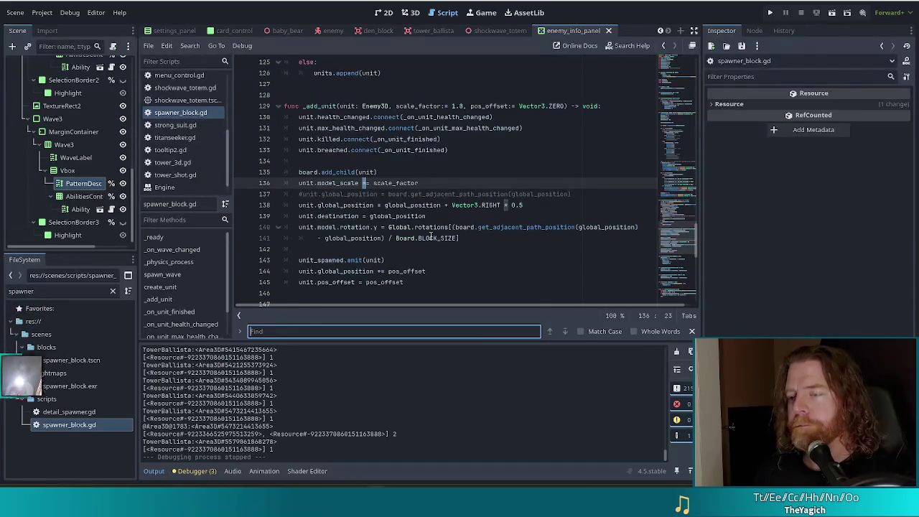
text(t)
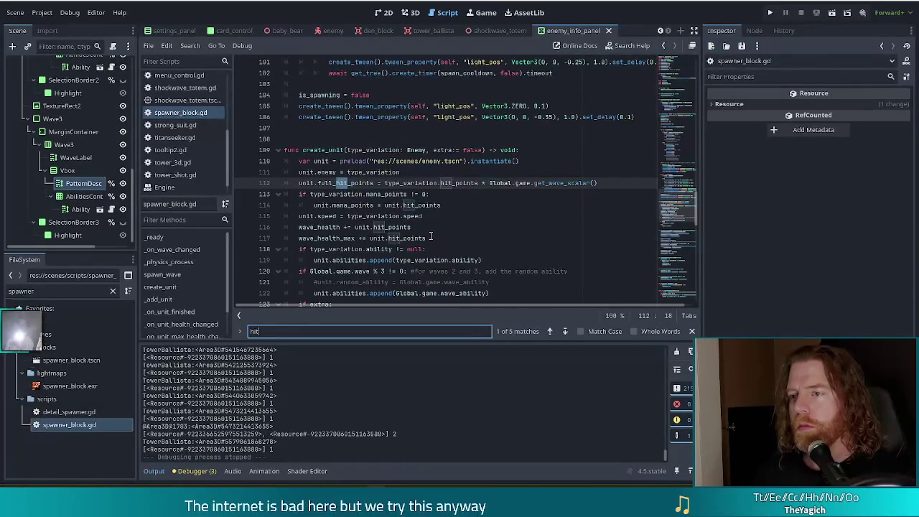
text(htpoints)
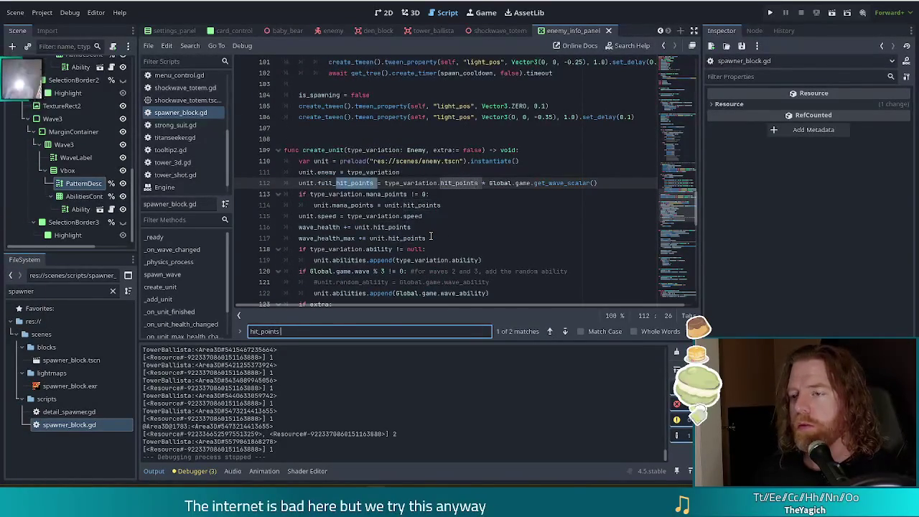
text( *)
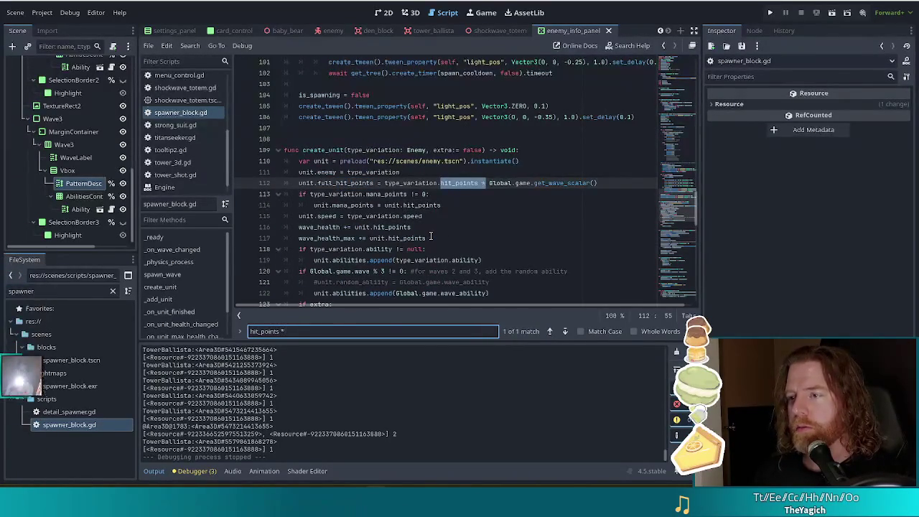
click(468, 172)
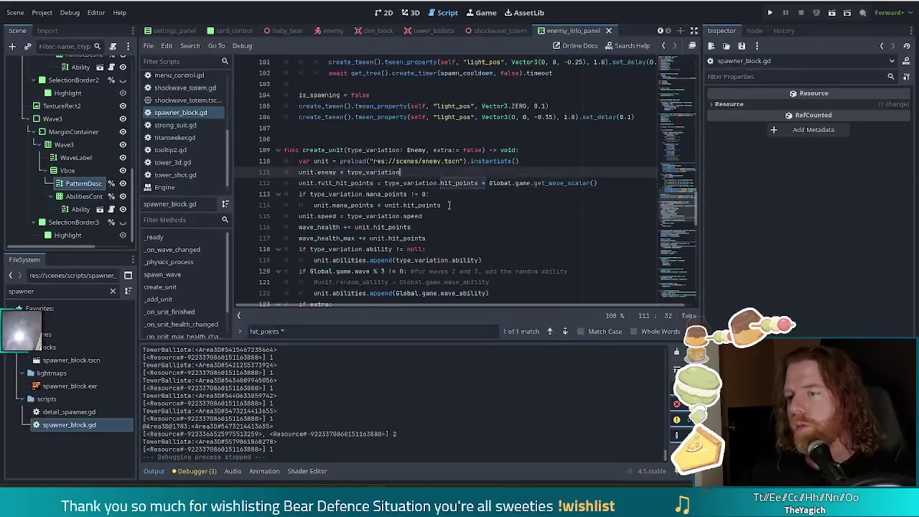
Step: Filter the FileSystem by 'boss' to list the golem and skeleton boss resources
double_click(48, 286)
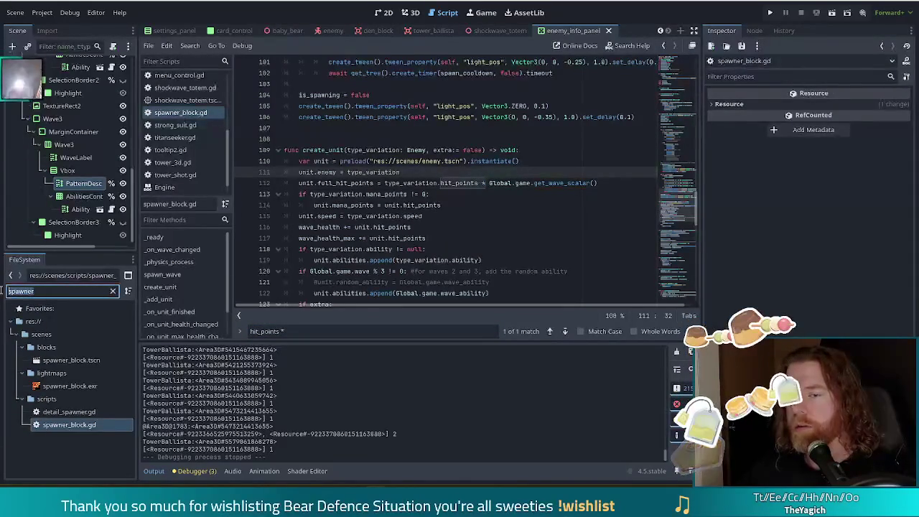
text(boss)
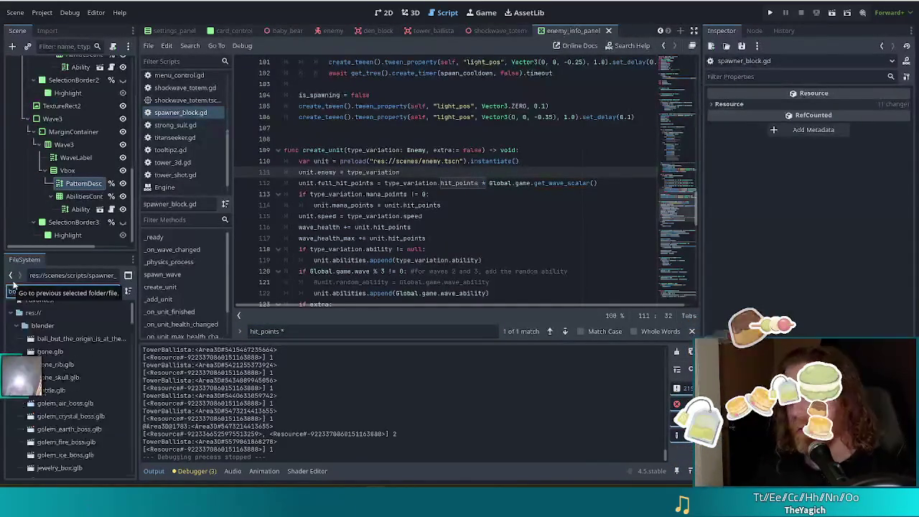
scroll(84, 371, down, 5)
scroll(84, 371, up, 3)
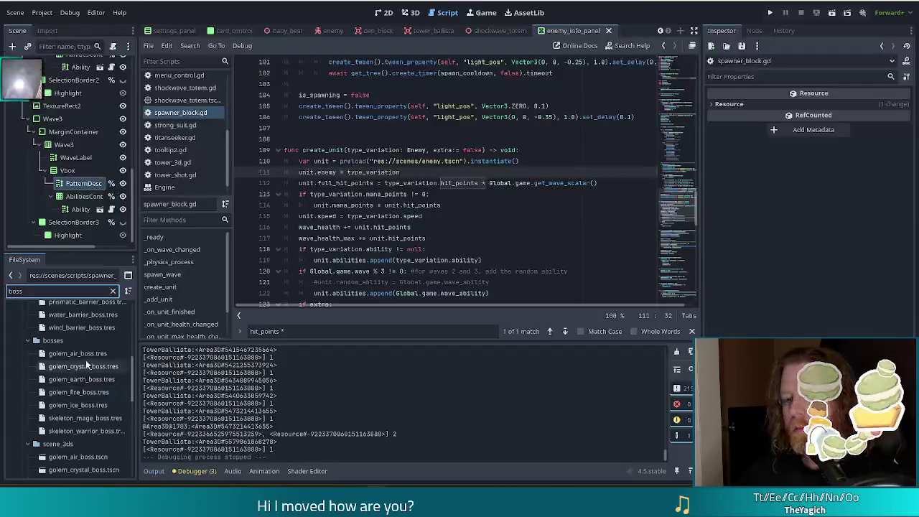
Step: Look through each golem and skeleton boss resource in the FileSystem dock
click(92, 352)
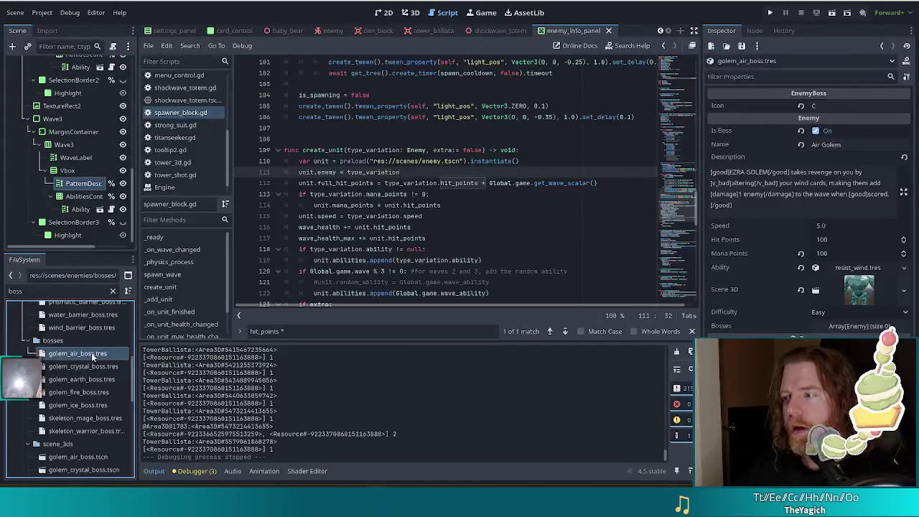
click(88, 368)
click(86, 380)
click(86, 392)
click(90, 405)
click(90, 418)
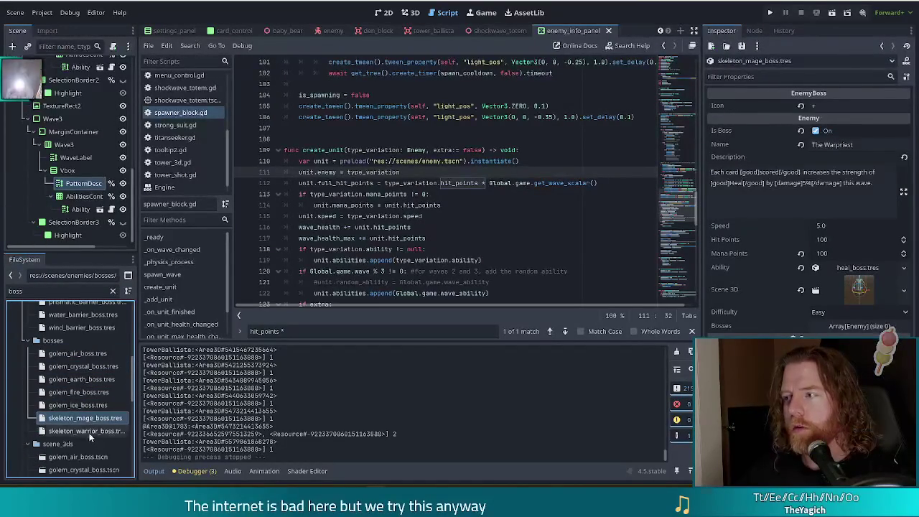
click(94, 430)
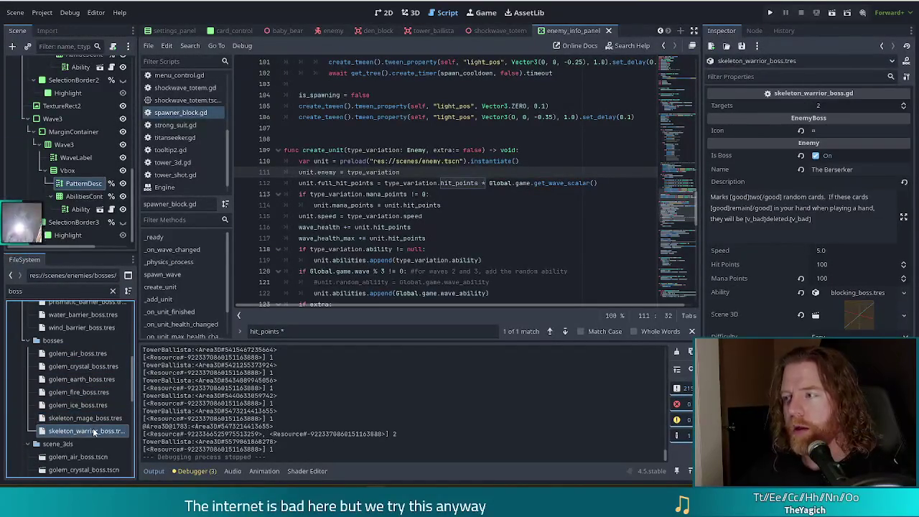
Step: Tick Is Boss on the golem_earth_boss.tres resource
click(90, 353)
click(89, 365)
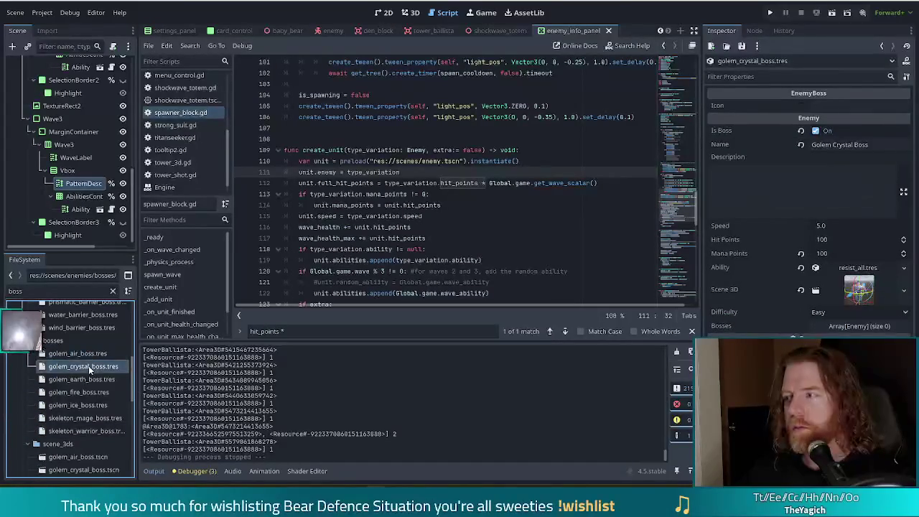
click(90, 379)
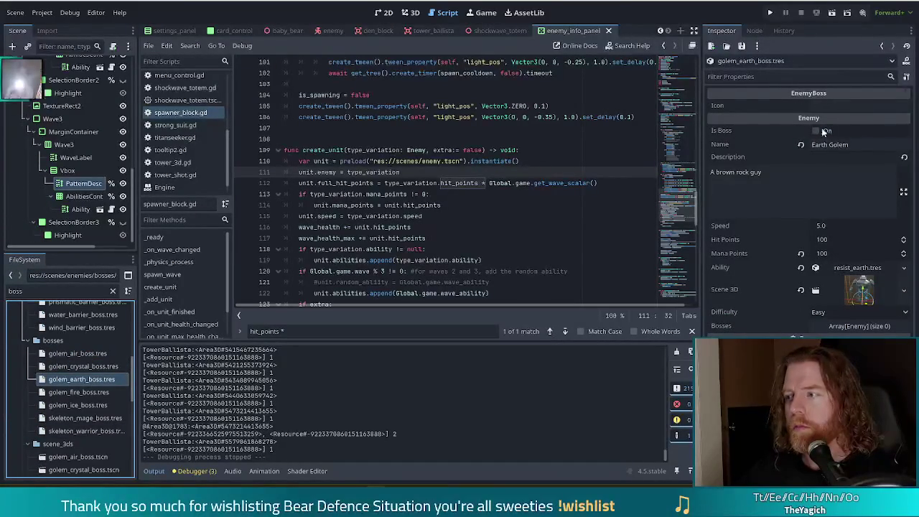
click(826, 131)
Step: Tick Is Boss on golem_ice_boss.tres, then review the skeleton boss resources
click(76, 395)
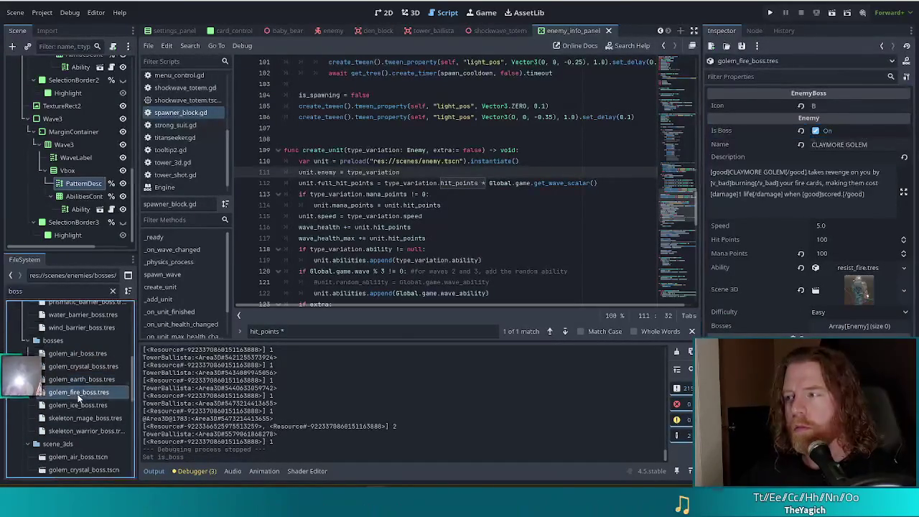
click(78, 404)
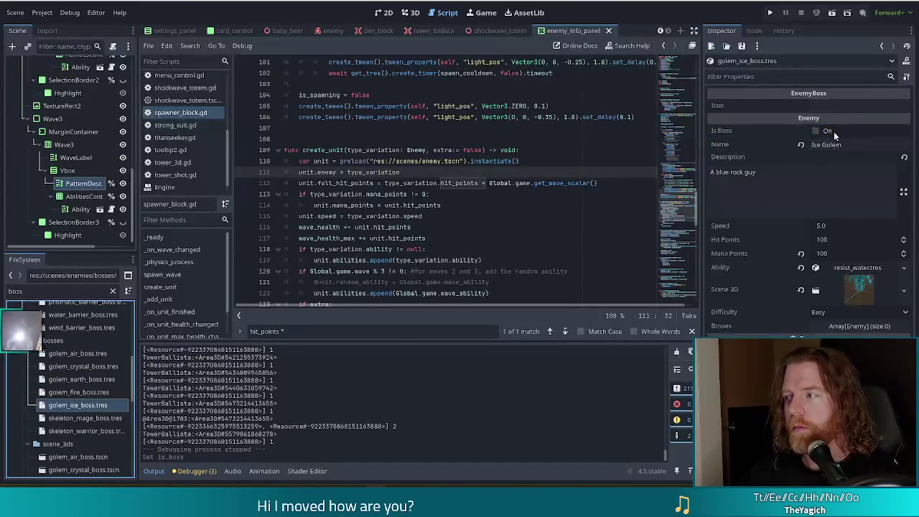
click(827, 131)
click(85, 418)
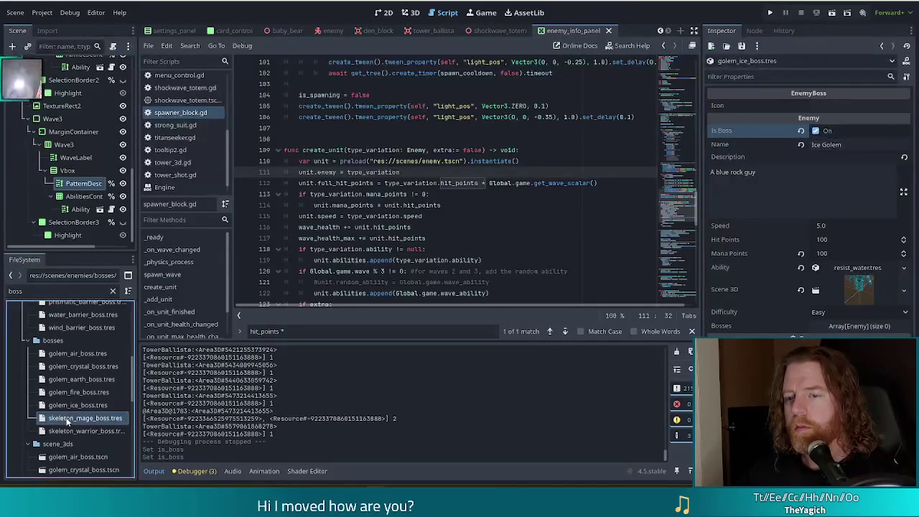
click(79, 429)
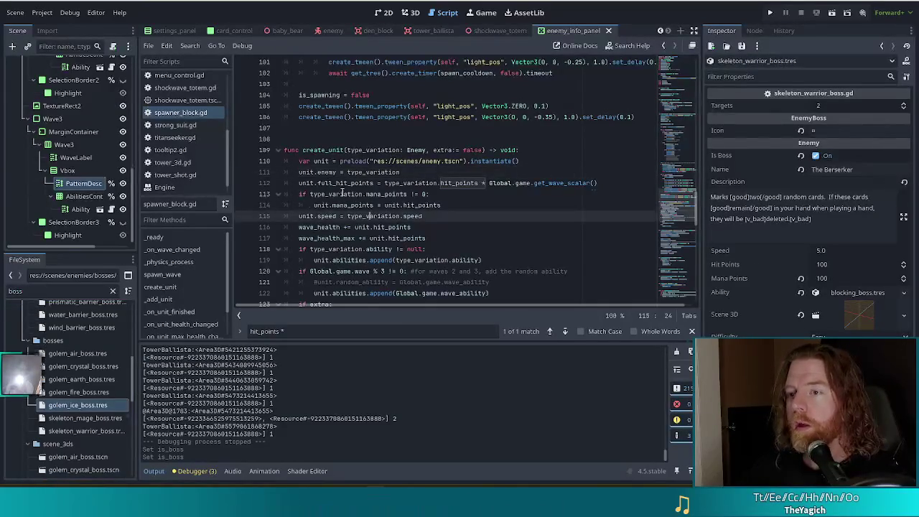
click(347, 184)
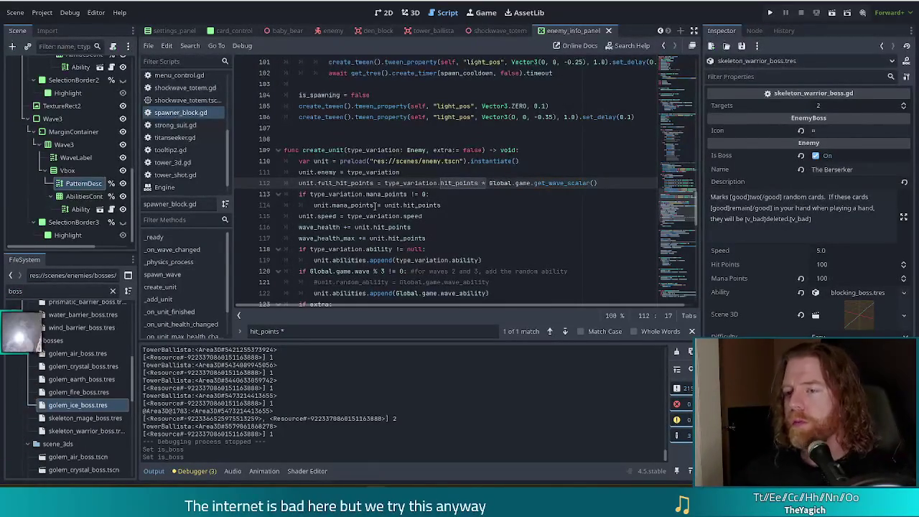
click(372, 161)
scroll(402, 235, up, 5)
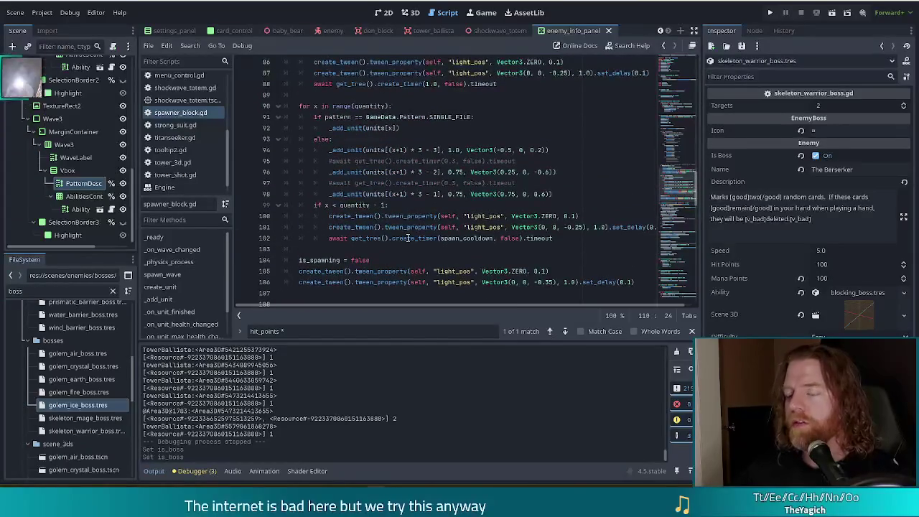
click(404, 215)
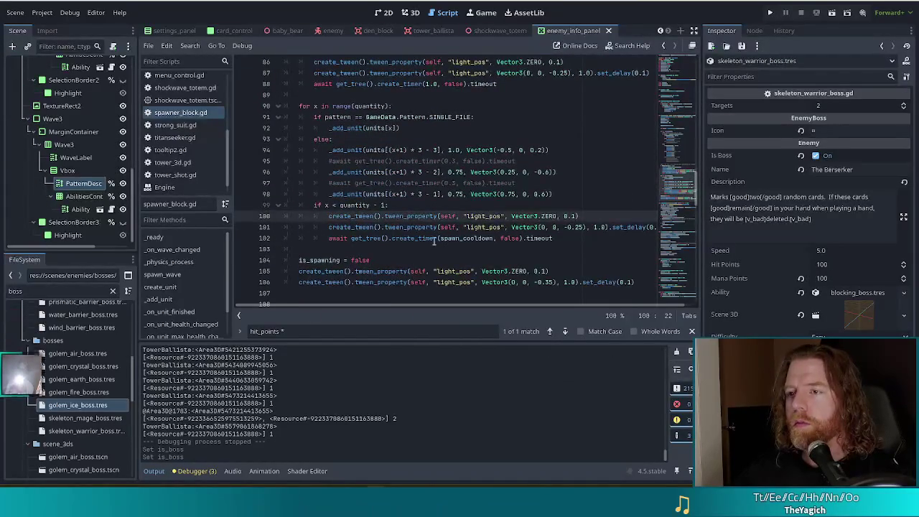
scroll(424, 215, up, 3)
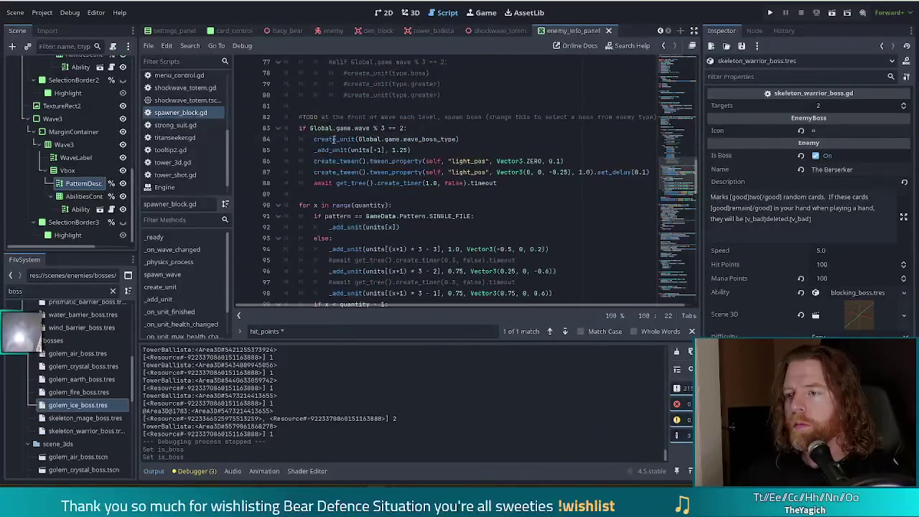
drag(356, 139, 414, 139)
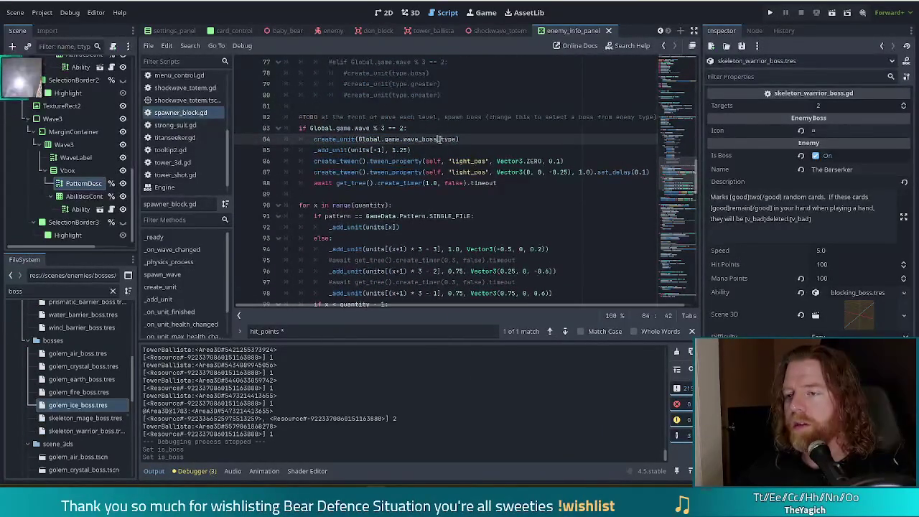
ctrl+click(338, 144)
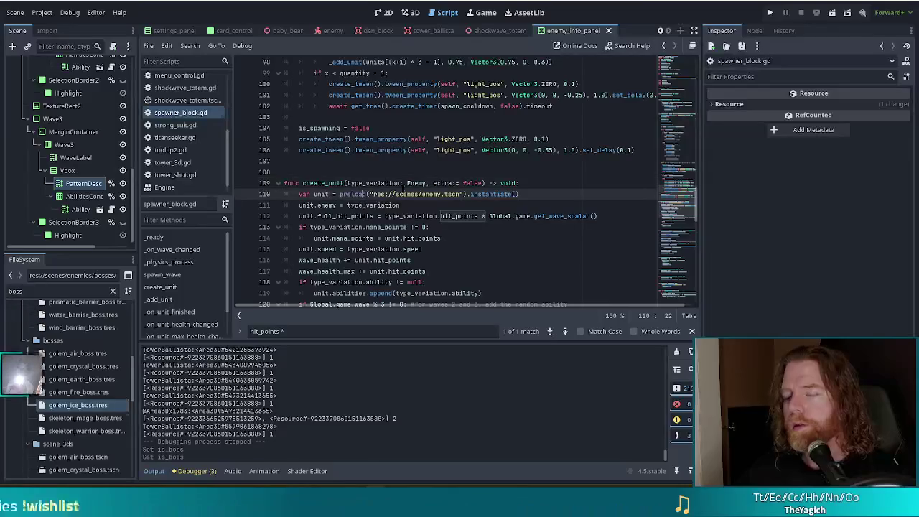
click(421, 205)
Step: Add an 'if type_variation.is_boss' check below the full_hit_points line in create_unit
key(Return)
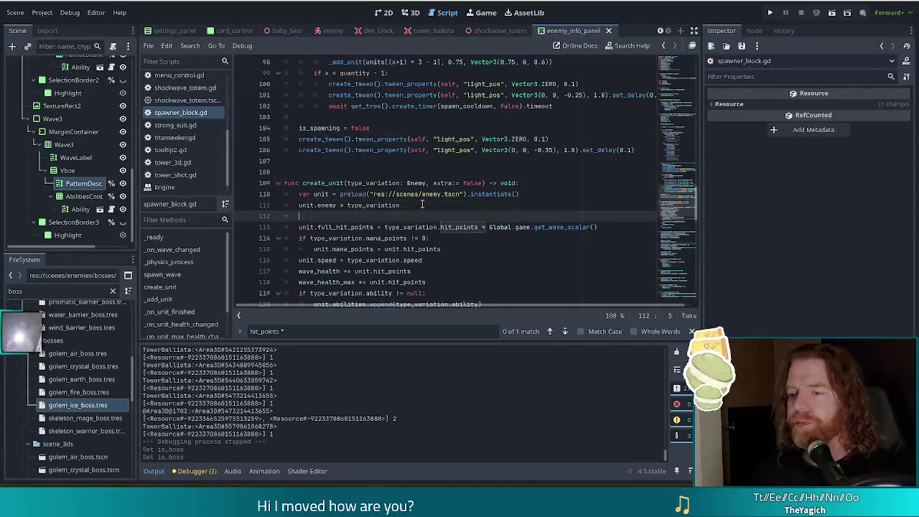
text(if t)
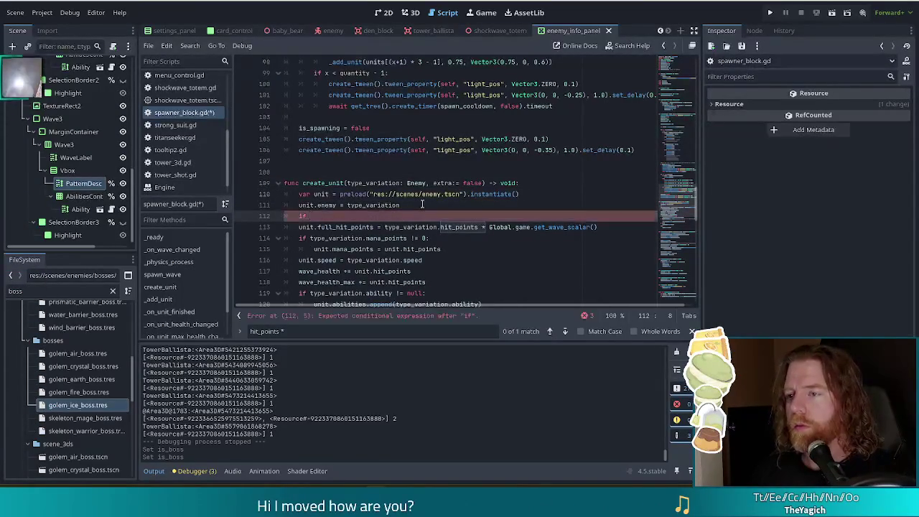
text(_variation.is)
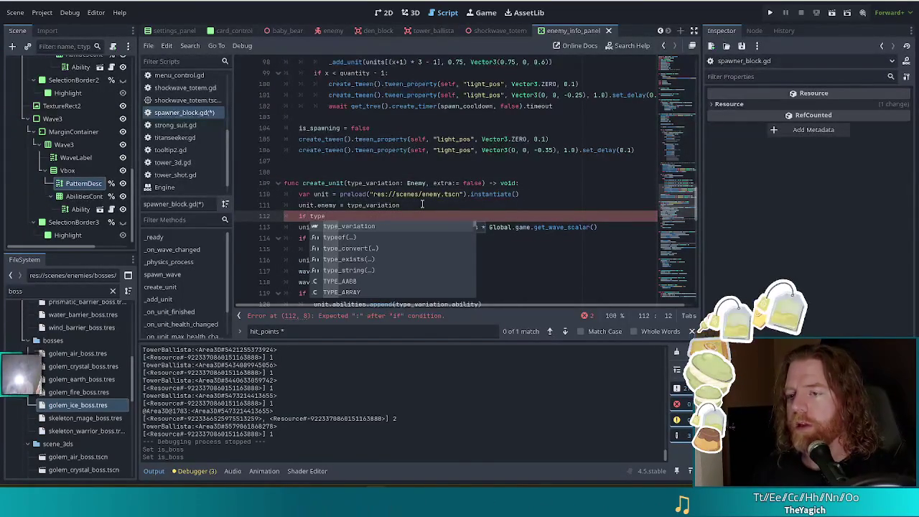
key(Return)
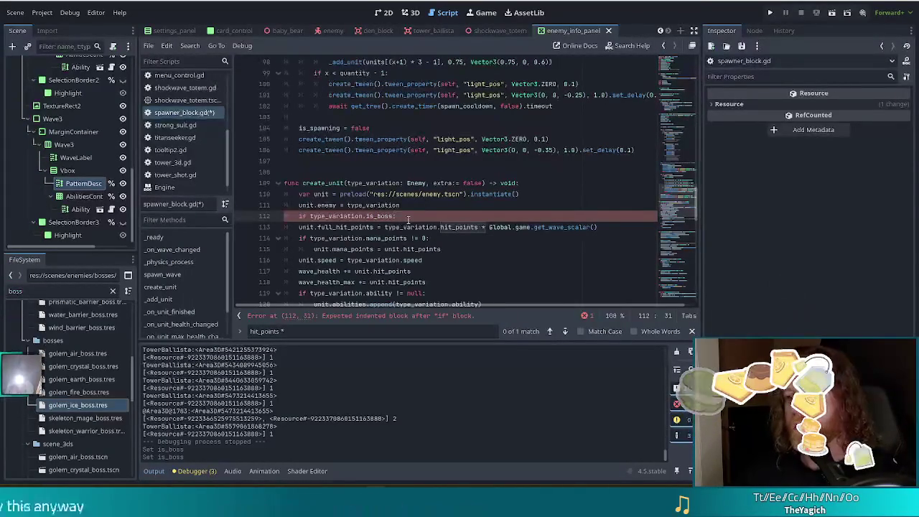
drag(408, 219, 418, 206)
key(alt+Down)
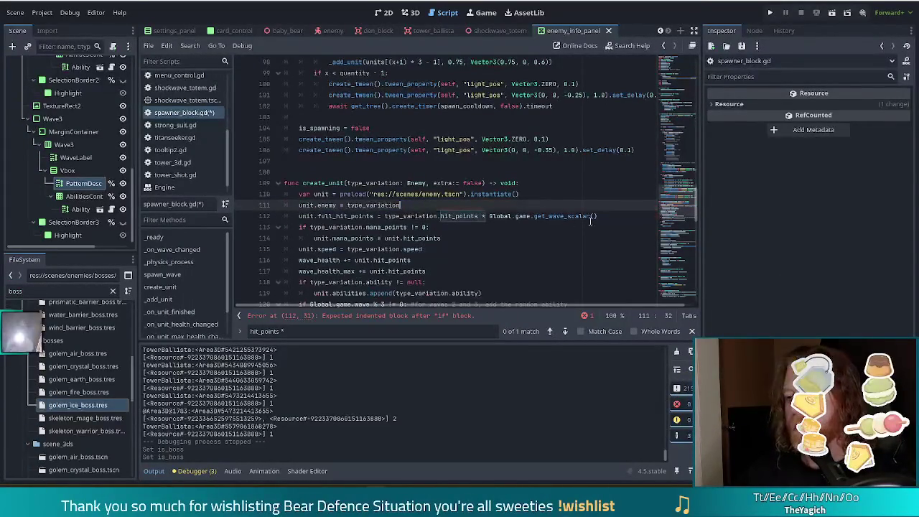
Step: Triple unit.full_hit_points inside the boss check, save, and run the project
key(Return)
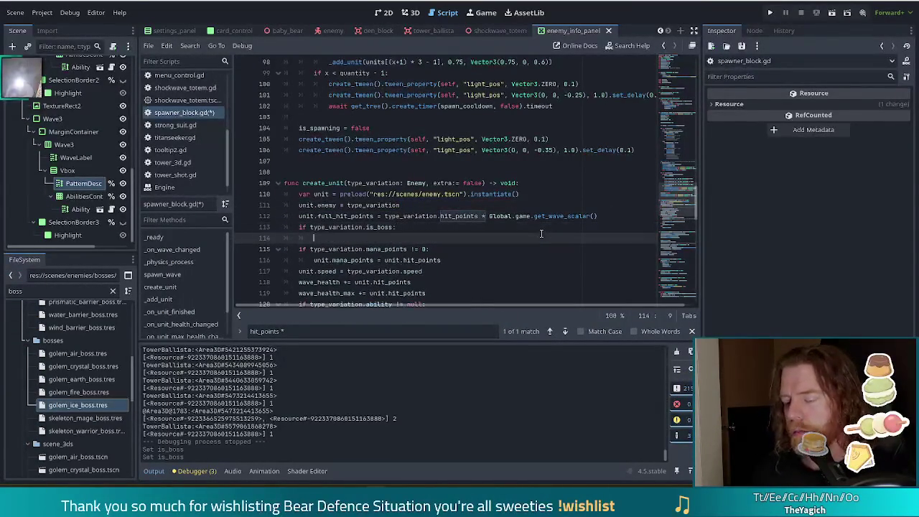
text(unit.full_hit_points)
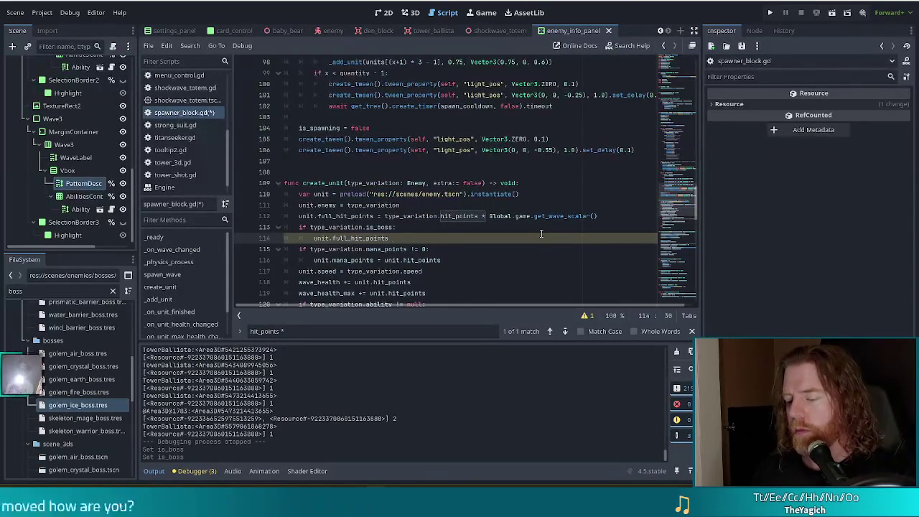
text(un)
key(ctrl+s)
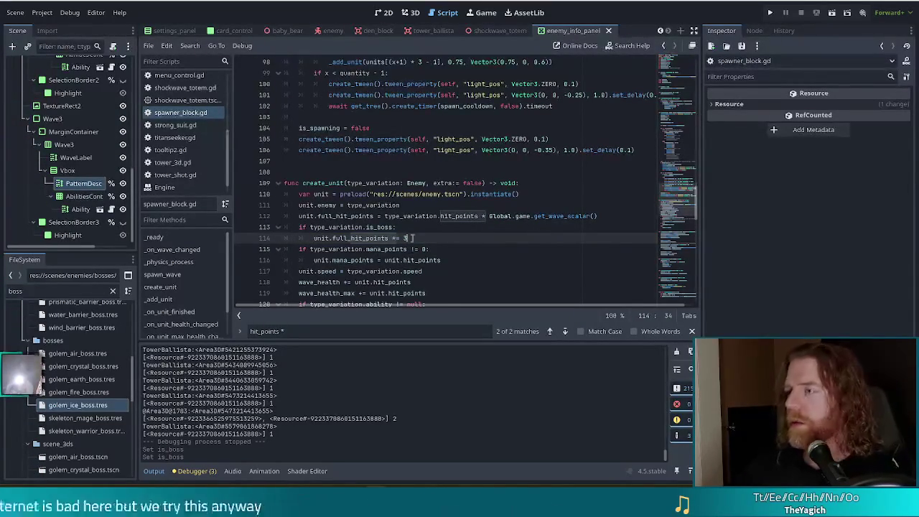
click(771, 13)
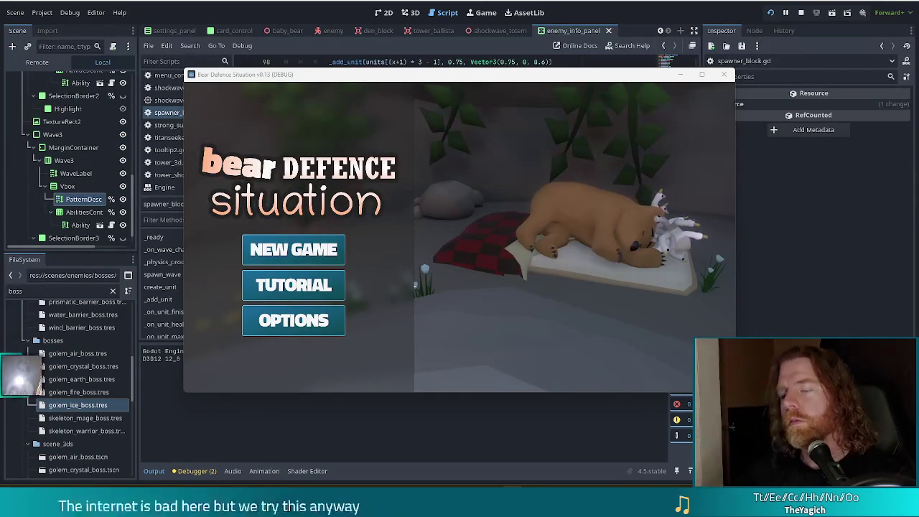
Step: Start a new game and set the wave's enemy to skeleton_mage via the debug console
click(296, 250)
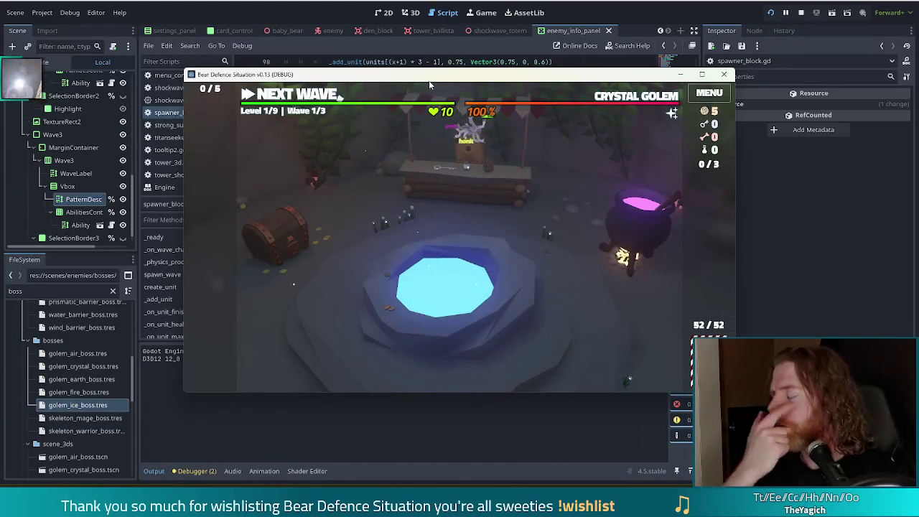
key(grave)
text(set_enemy skeleton_mage)
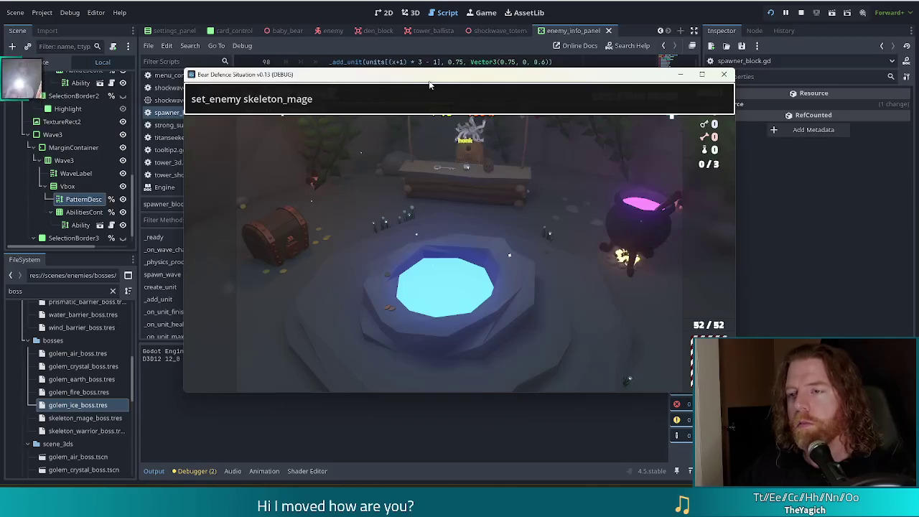
key(Return)
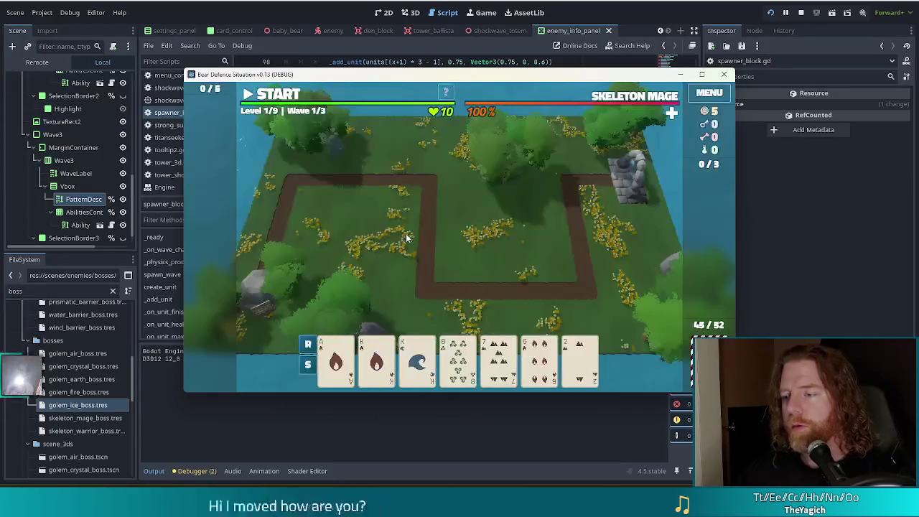
Step: Discard for new cards, play a Fire flush, and place a ballista tower on the right
click(457, 359)
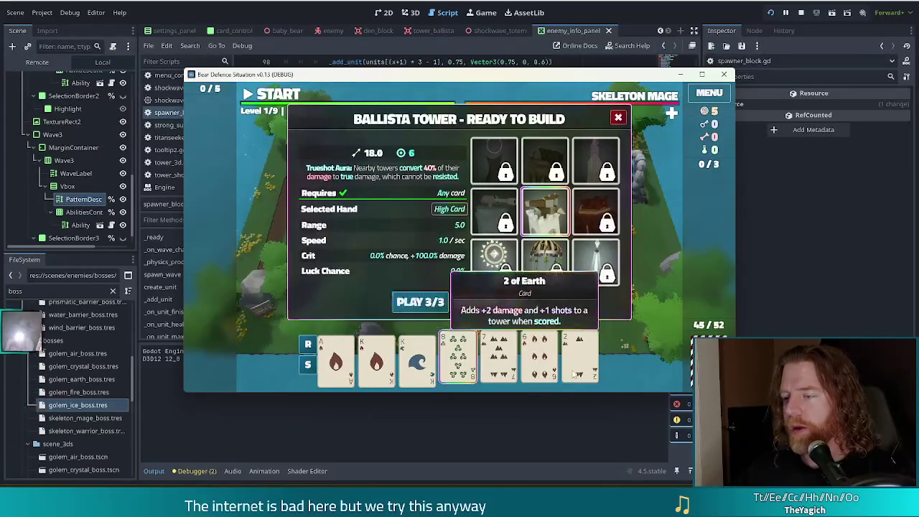
click(487, 302)
click(540, 362)
click(541, 364)
click(541, 365)
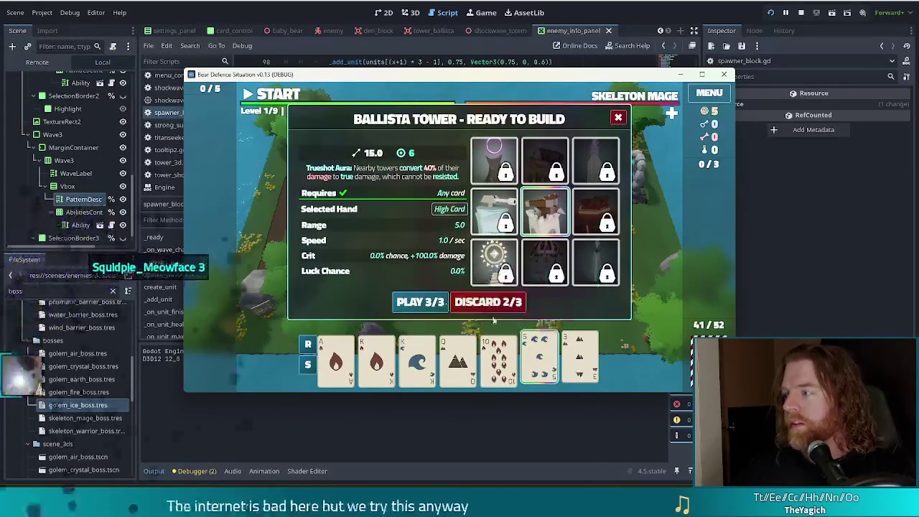
click(488, 302)
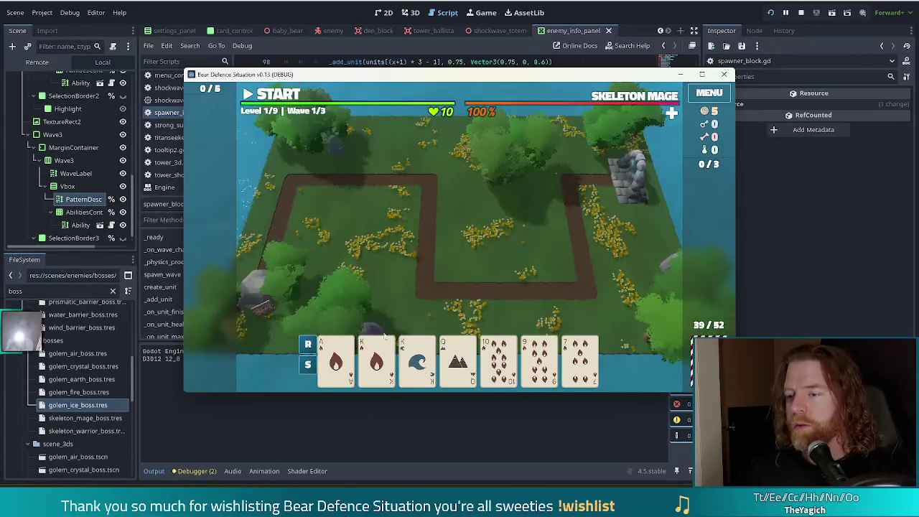
click(335, 357)
click(499, 360)
click(580, 359)
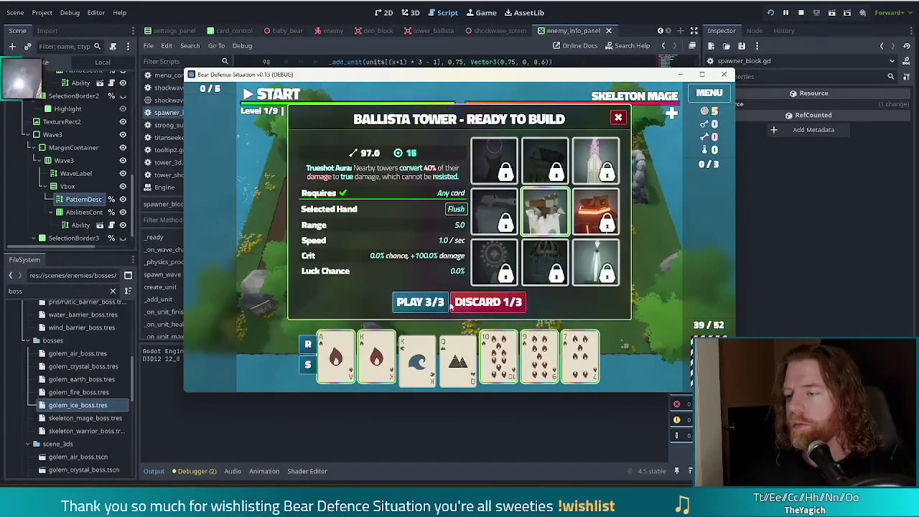
click(422, 303)
click(564, 260)
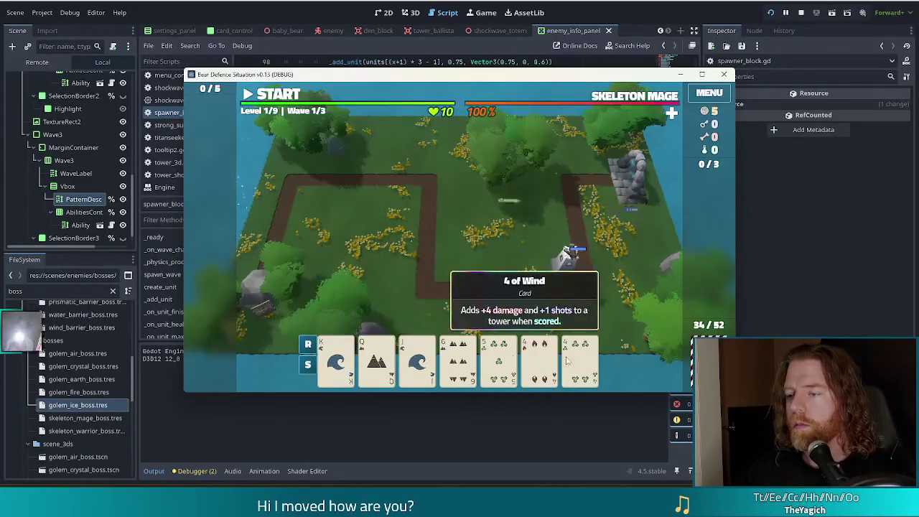
Step: Discard the 5 and 6, play King and Ace, and place a second tower beside the path
click(499, 360)
click(461, 360)
click(483, 301)
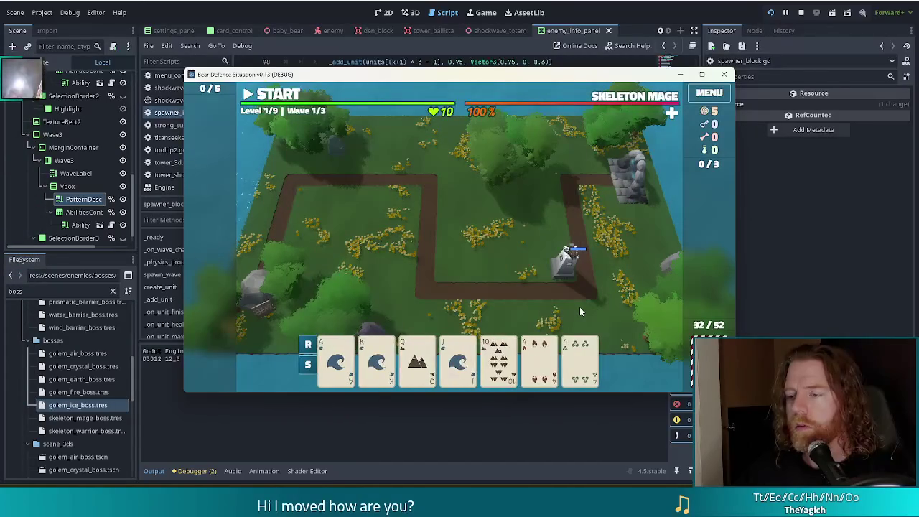
click(376, 359)
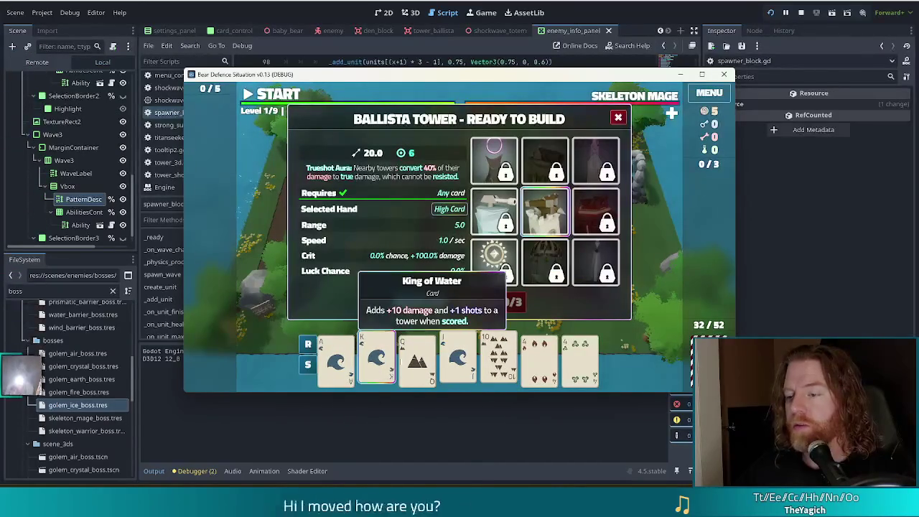
click(338, 363)
click(421, 302)
click(528, 283)
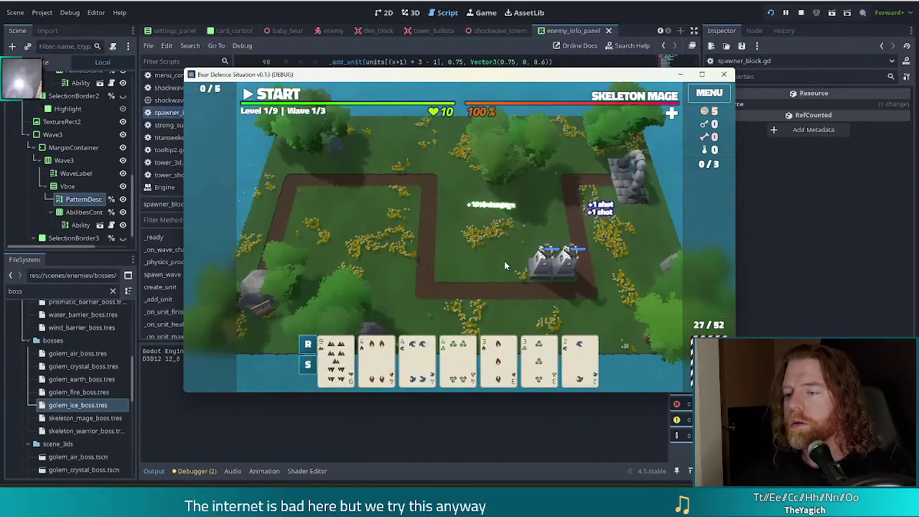
Step: Play a Full House for a third tower, then run and clear wave 1
click(377, 355)
click(416, 356)
click(458, 355)
click(499, 356)
click(543, 341)
click(421, 302)
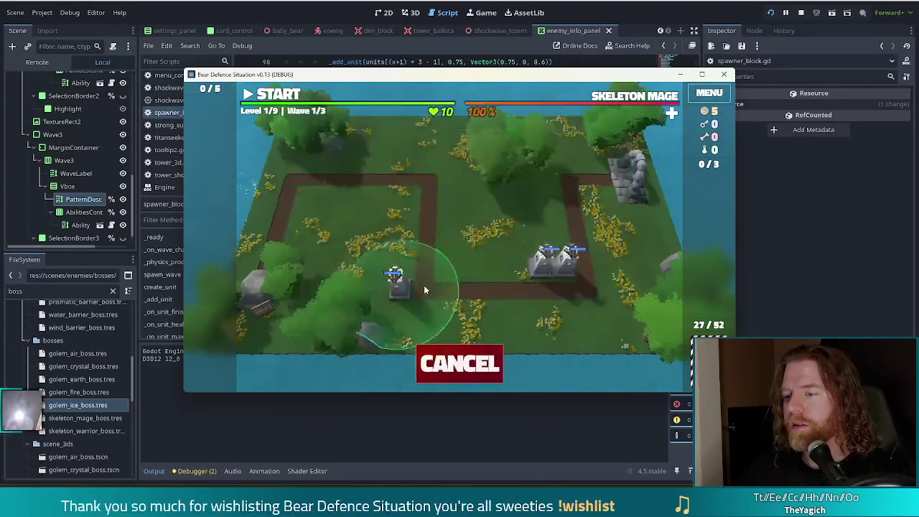
click(567, 252)
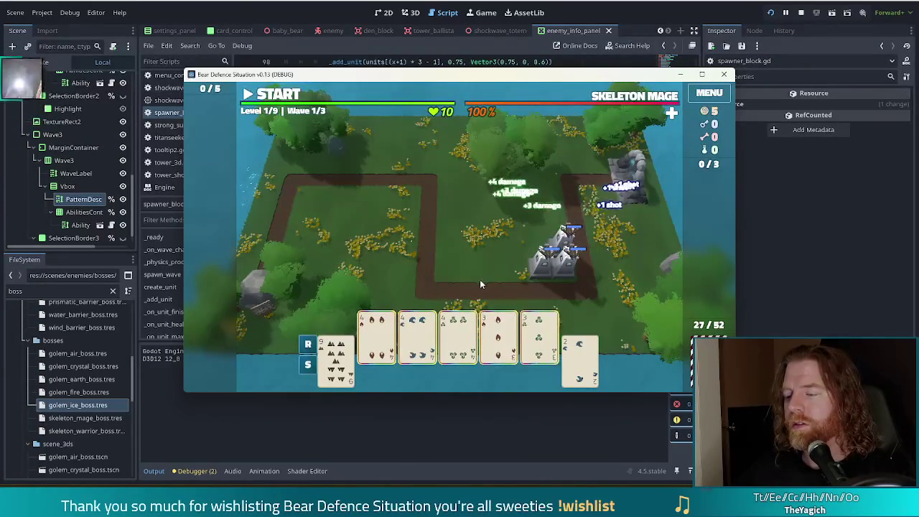
click(271, 96)
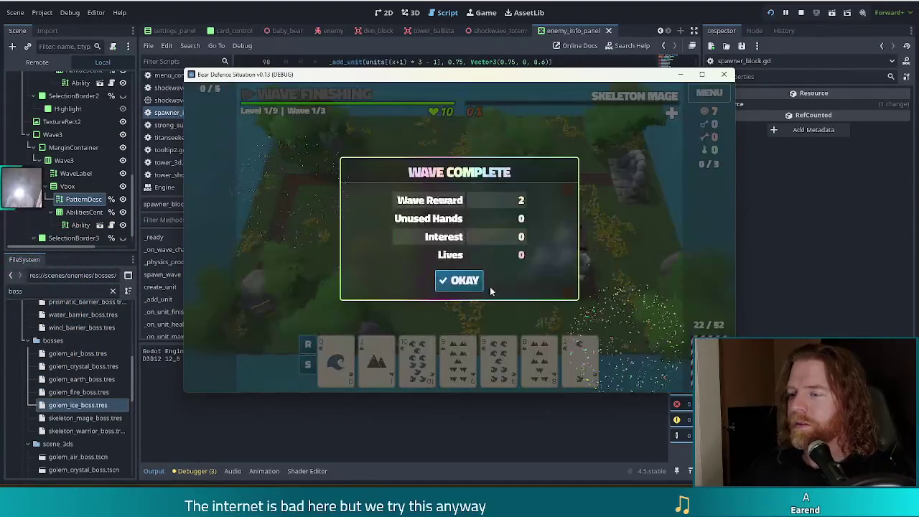
click(480, 282)
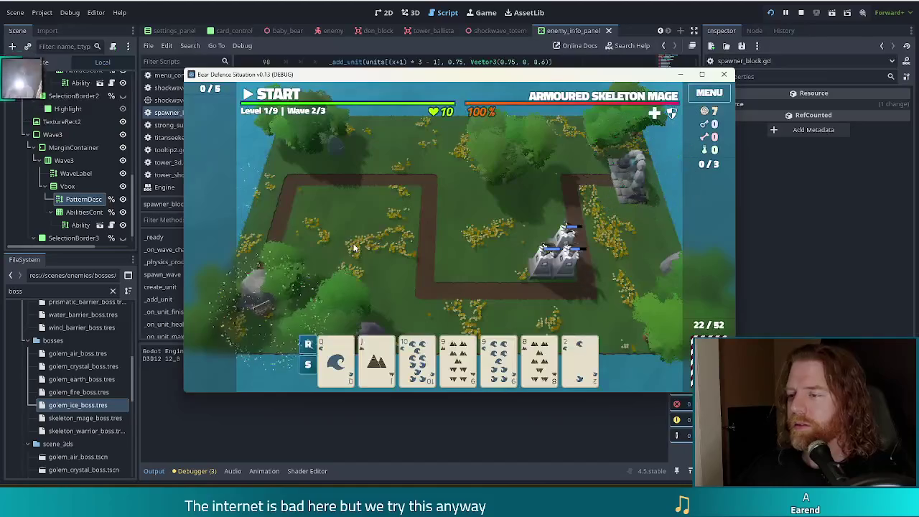
Step: Discard a card, play a Straight, and place a tower beside the path
click(540, 356)
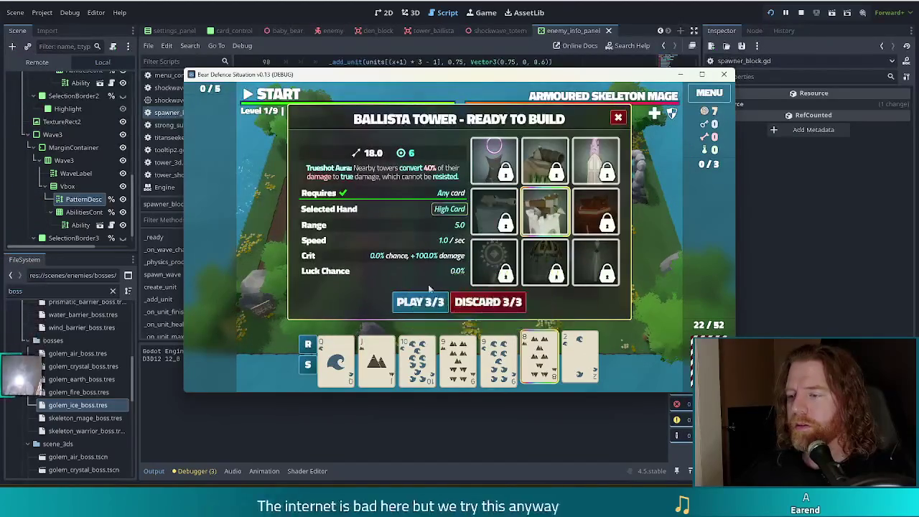
click(511, 305)
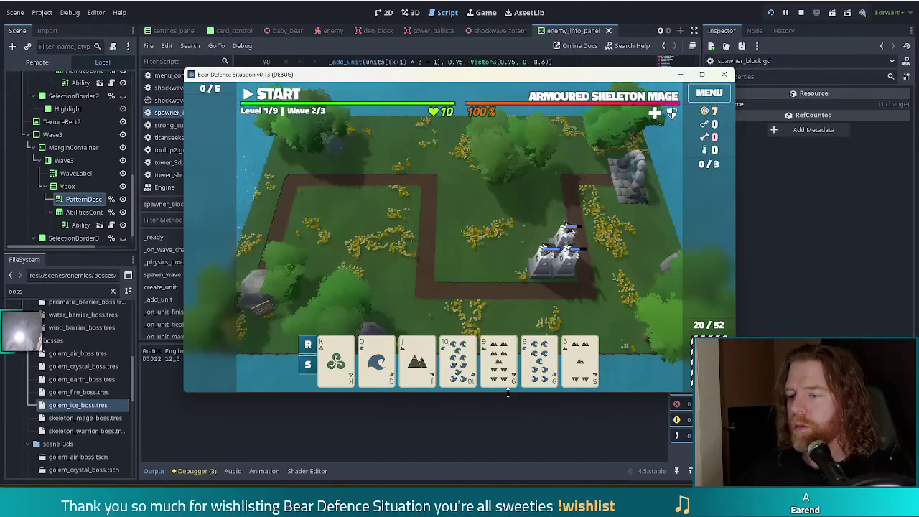
click(499, 363)
drag(498, 363, 337, 362)
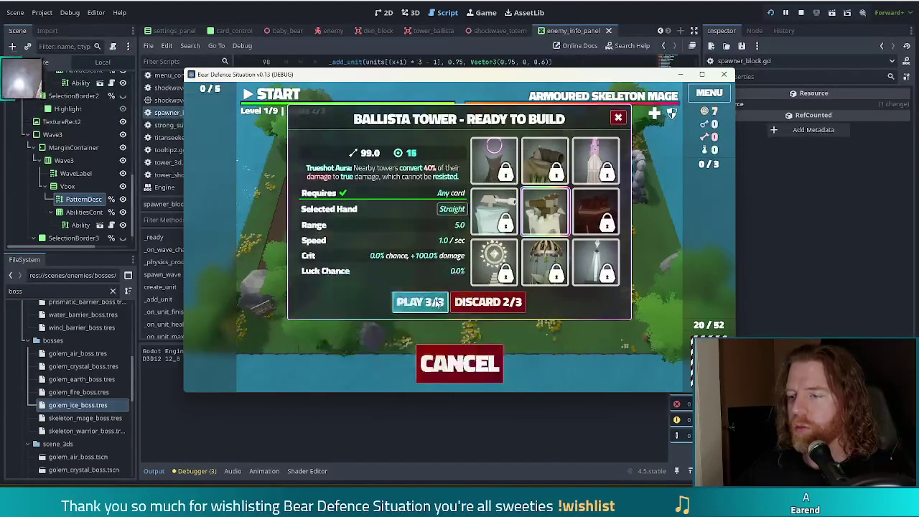
click(421, 301)
click(539, 290)
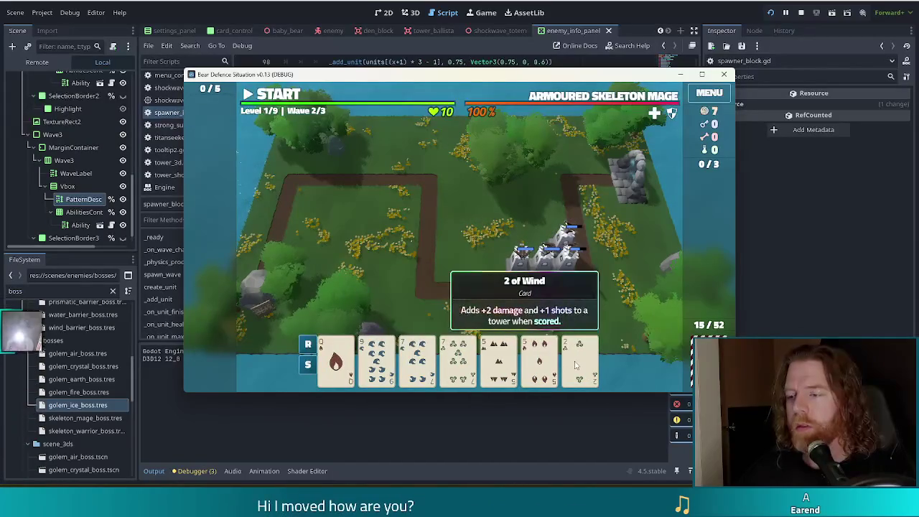
Step: Discard the 9 and 2, then the 8 and 4, for new cards
click(539, 365)
click(539, 365)
click(579, 359)
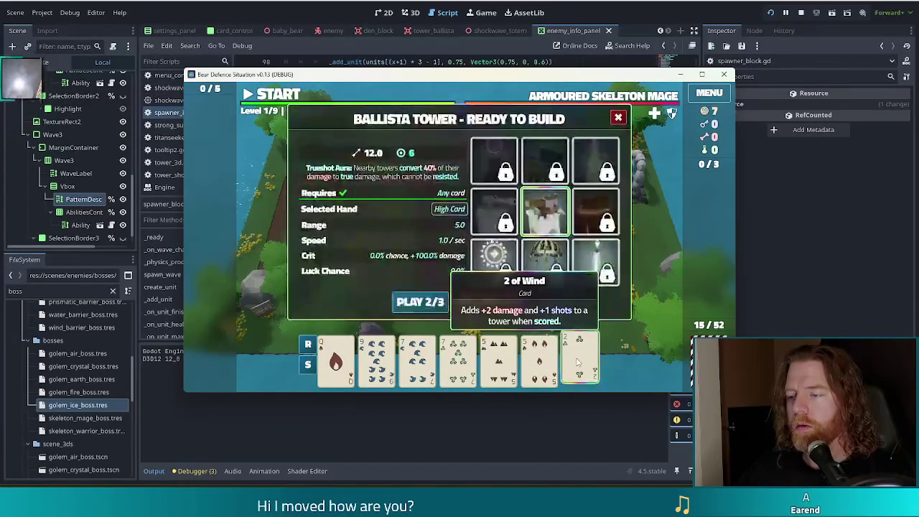
click(377, 359)
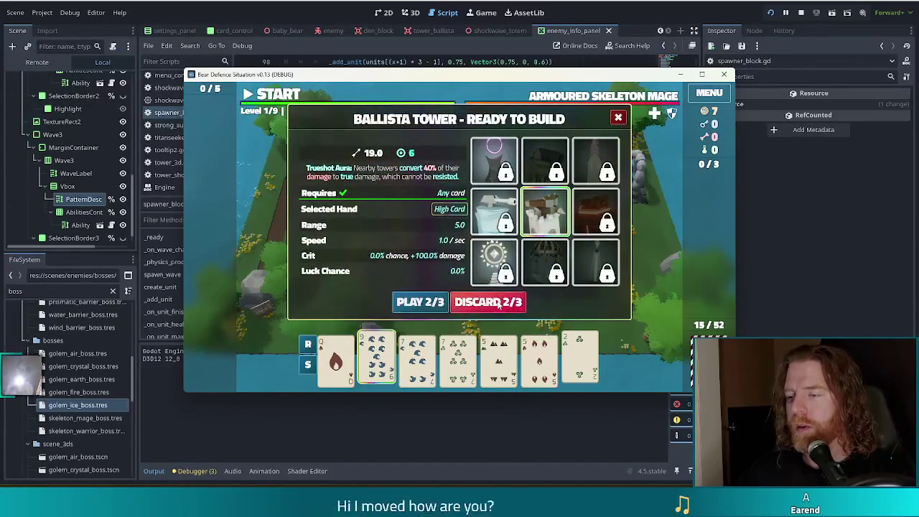
click(488, 301)
click(579, 359)
click(377, 359)
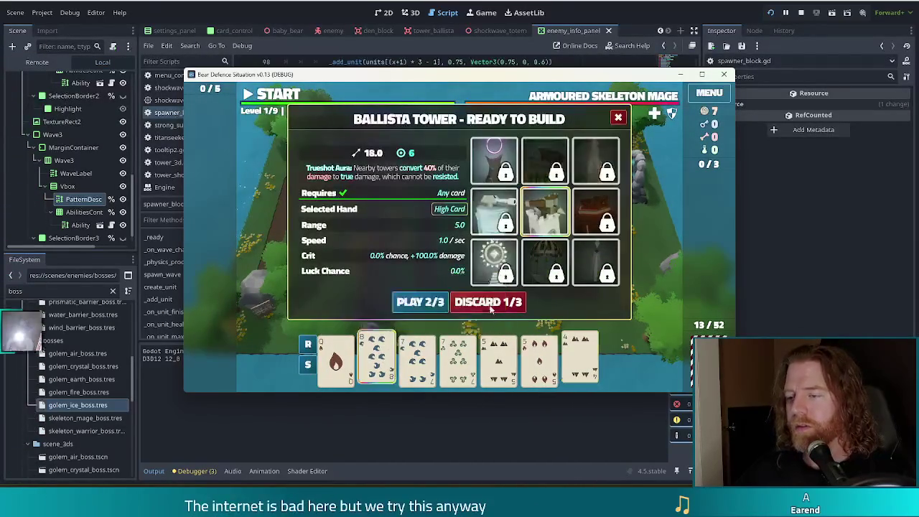
click(485, 302)
Step: Play Two Pair of 7s and 5s and place the tower mid-map
click(457, 359)
click(498, 359)
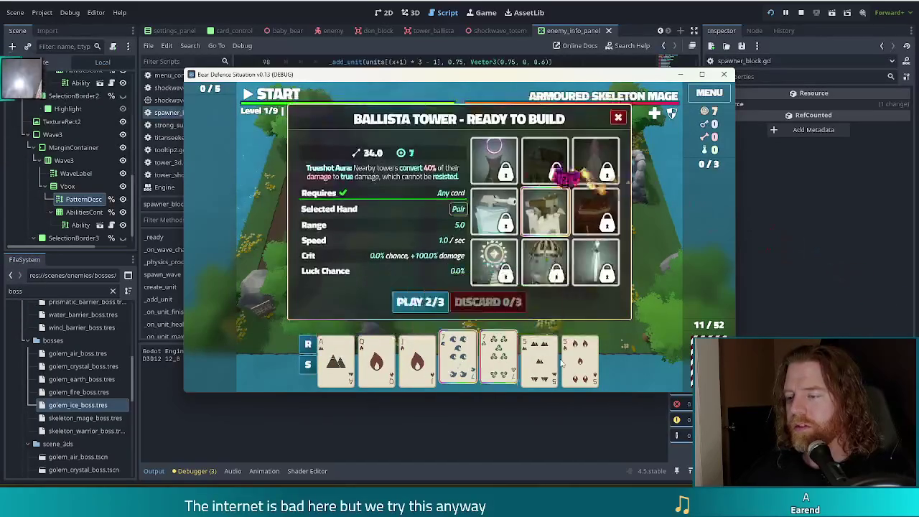
click(582, 363)
click(538, 360)
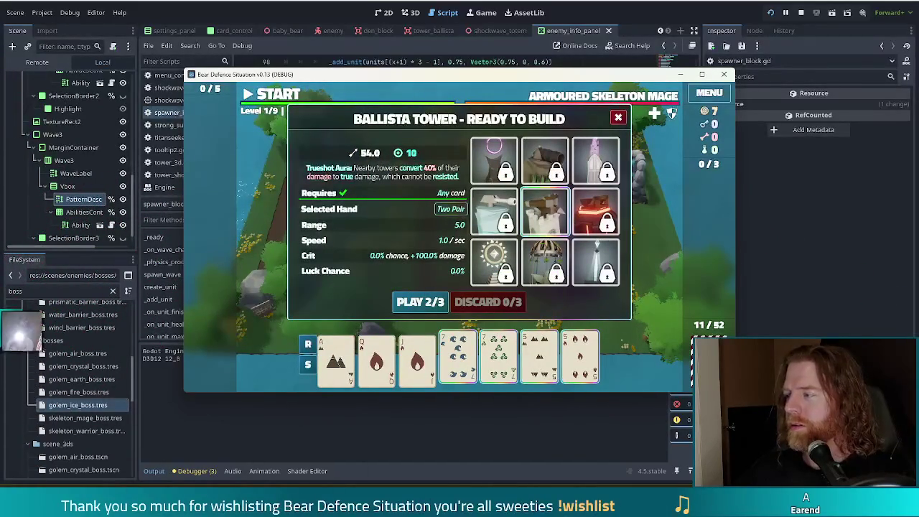
click(423, 303)
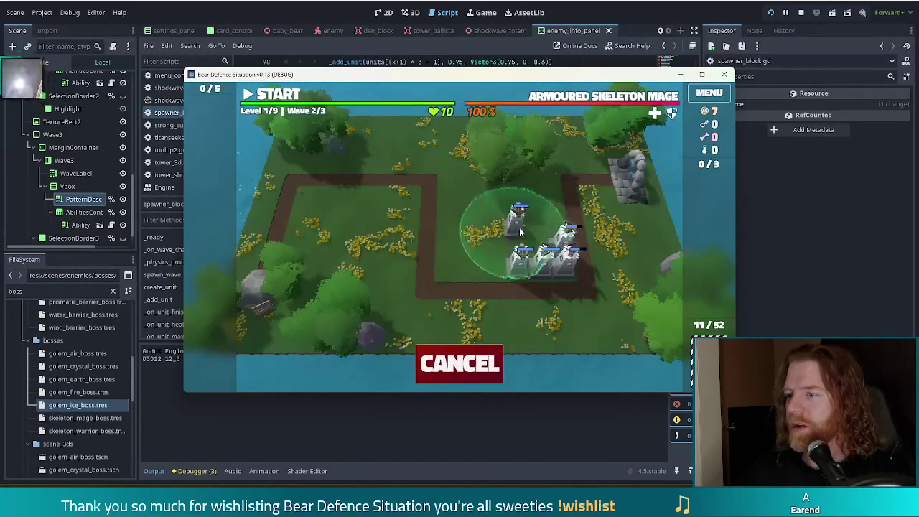
click(520, 275)
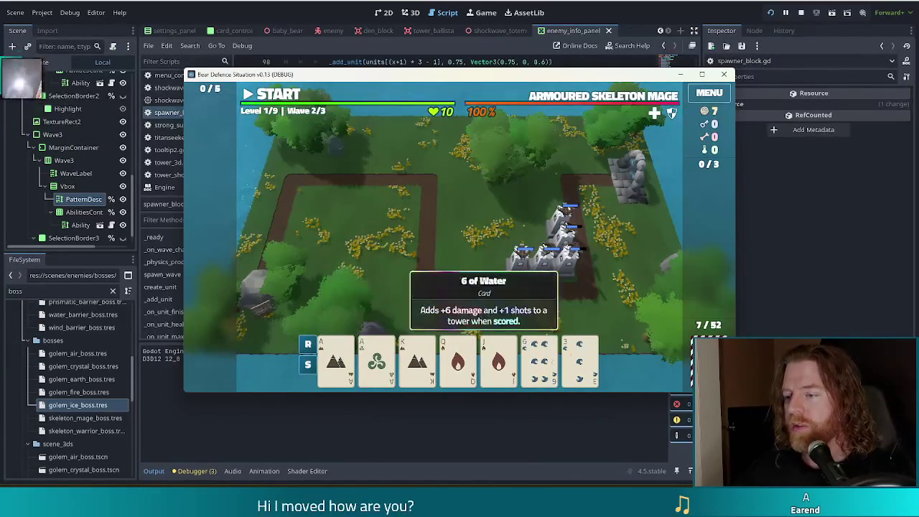
Step: Play a Pair of Aces, place the tower beside the others, and start wave 2
click(539, 359)
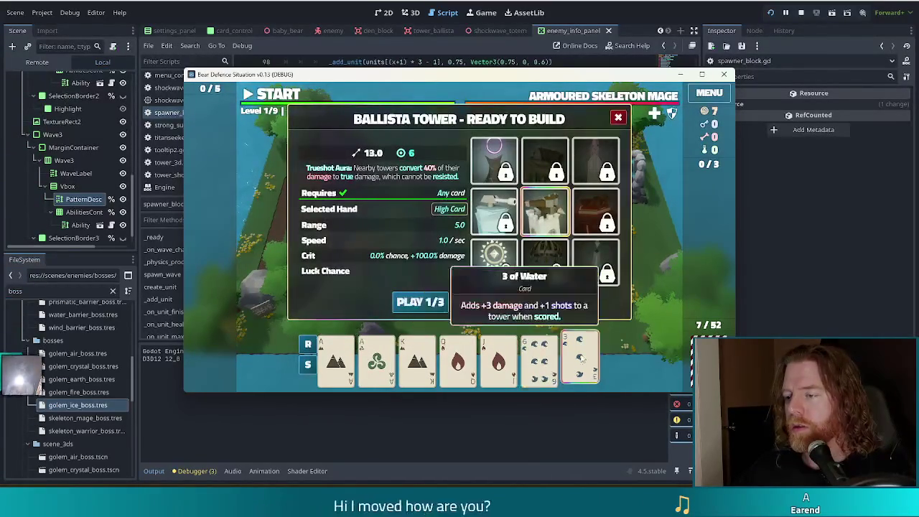
click(538, 360)
click(336, 359)
click(377, 359)
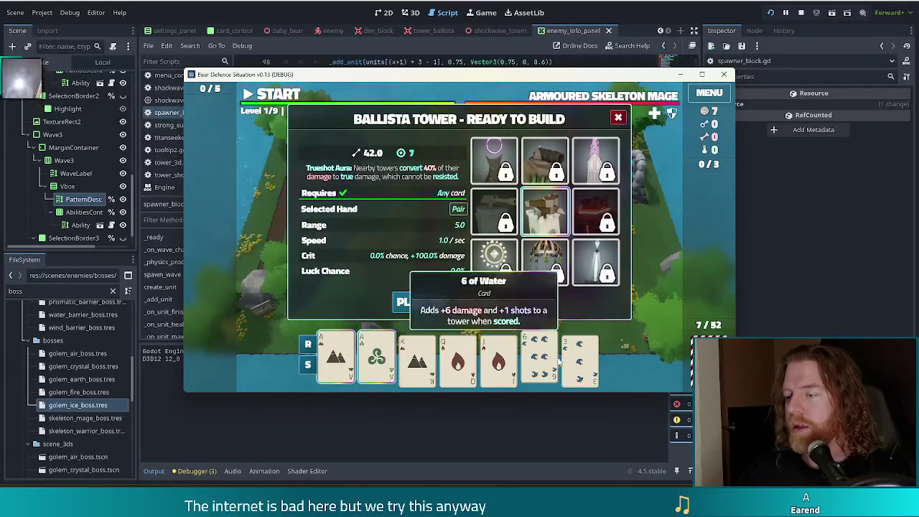
click(421, 302)
click(545, 268)
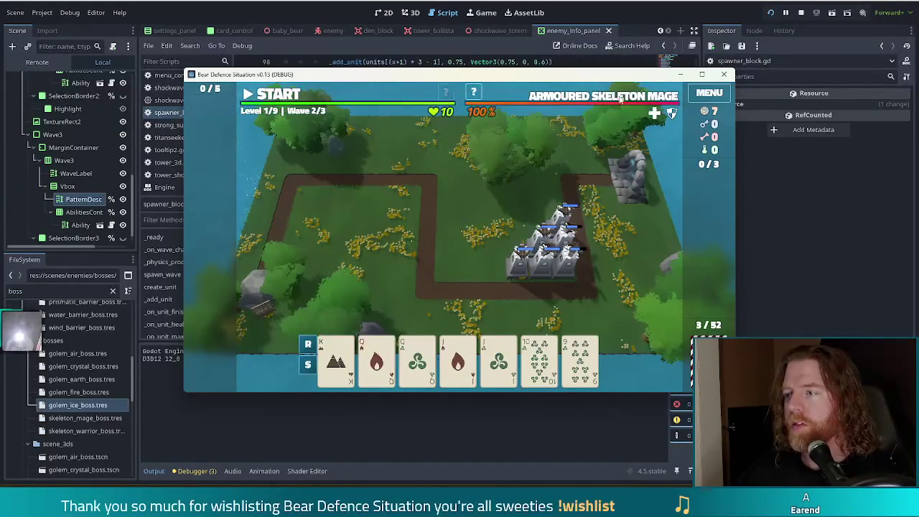
mouse_move(621, 101)
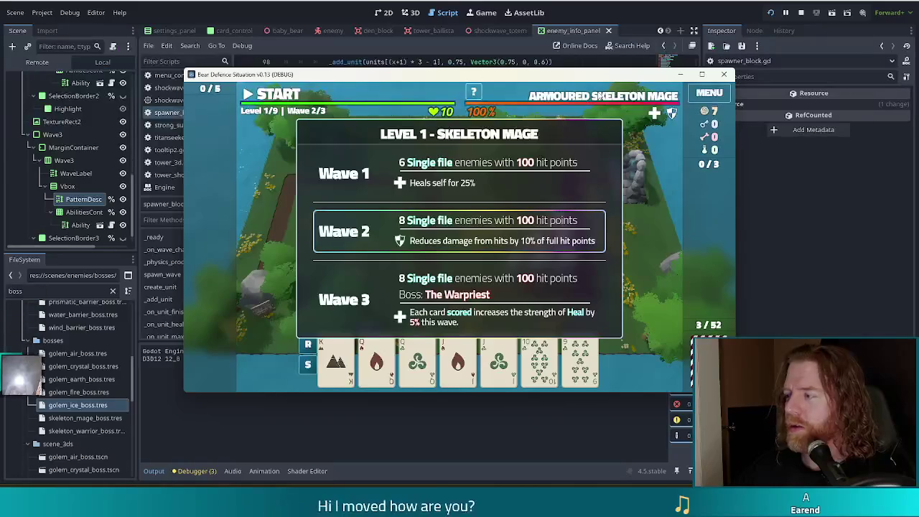
click(280, 95)
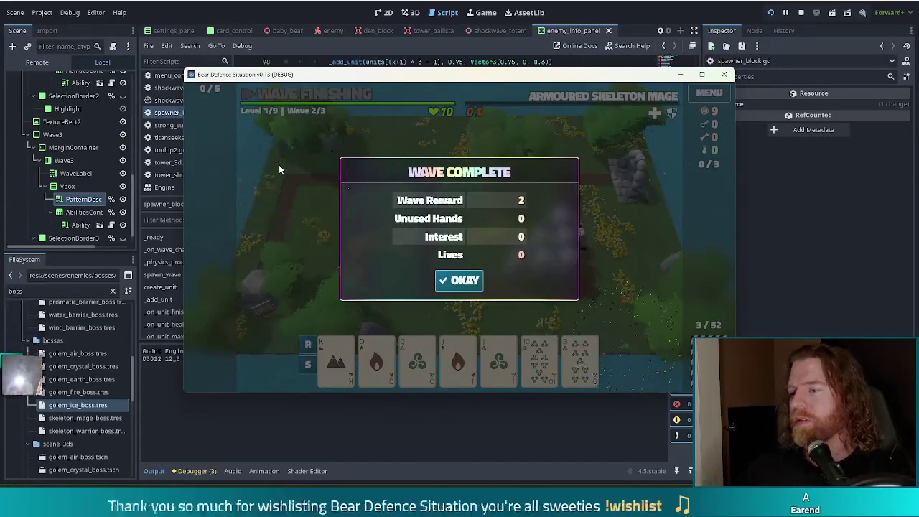
Step: Move on to wave 3 and place a tower built from a Straight
click(459, 280)
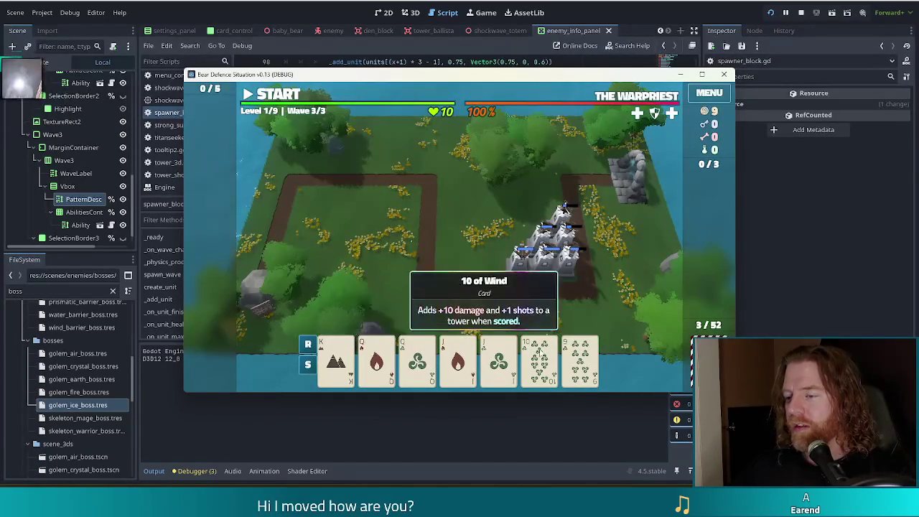
click(499, 359)
click(498, 359)
click(377, 359)
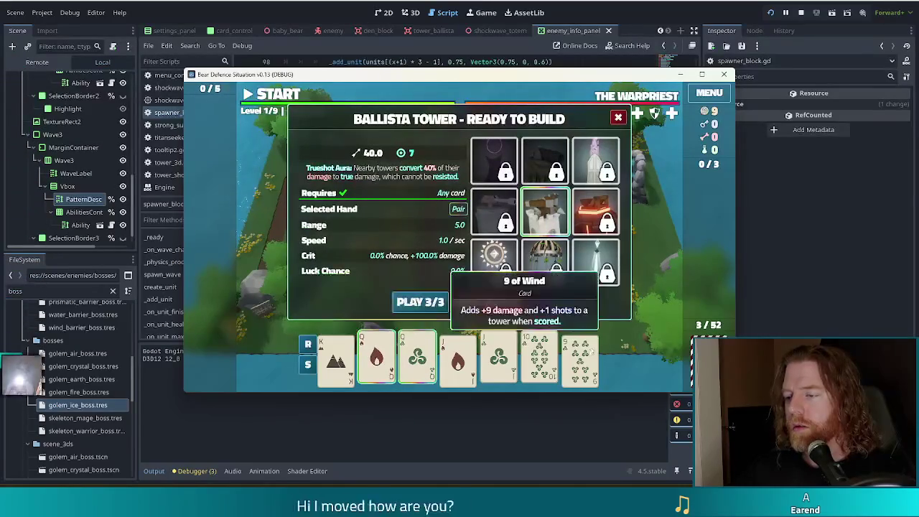
click(418, 359)
click(377, 359)
click(336, 359)
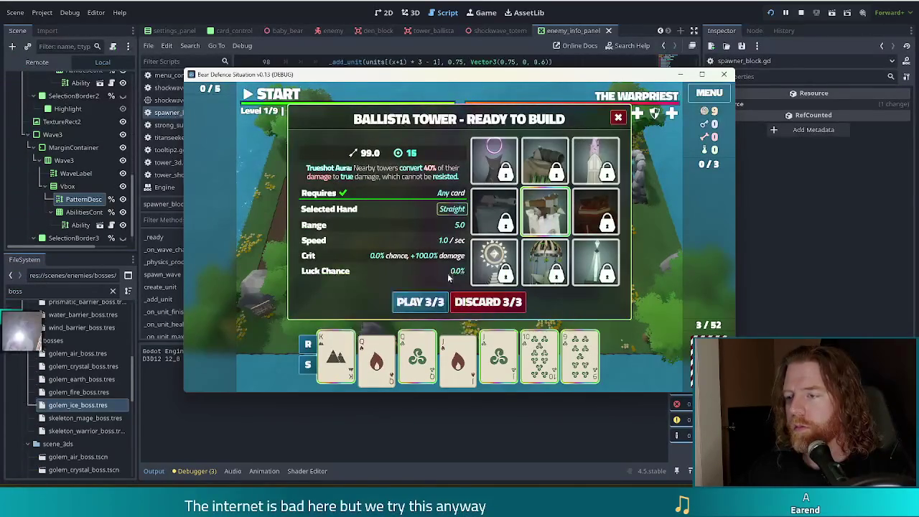
click(427, 302)
click(493, 275)
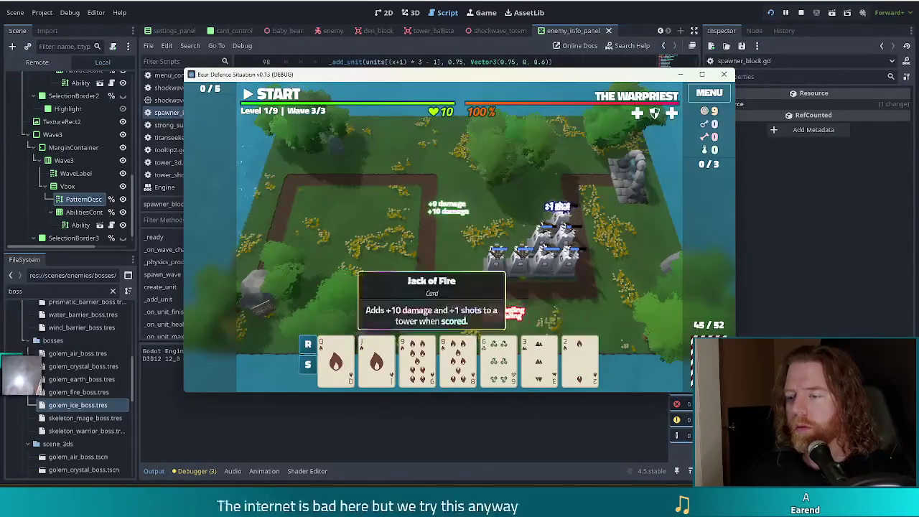
Step: Play a Fire Flush (Queen, Jack, 9, 8) and place another tower
click(336, 359)
click(377, 359)
click(416, 359)
click(457, 359)
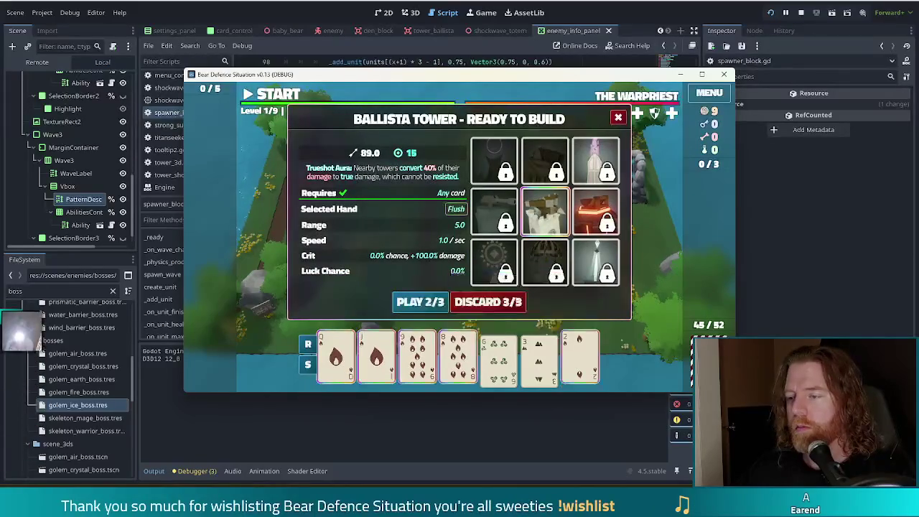
click(415, 302)
click(530, 252)
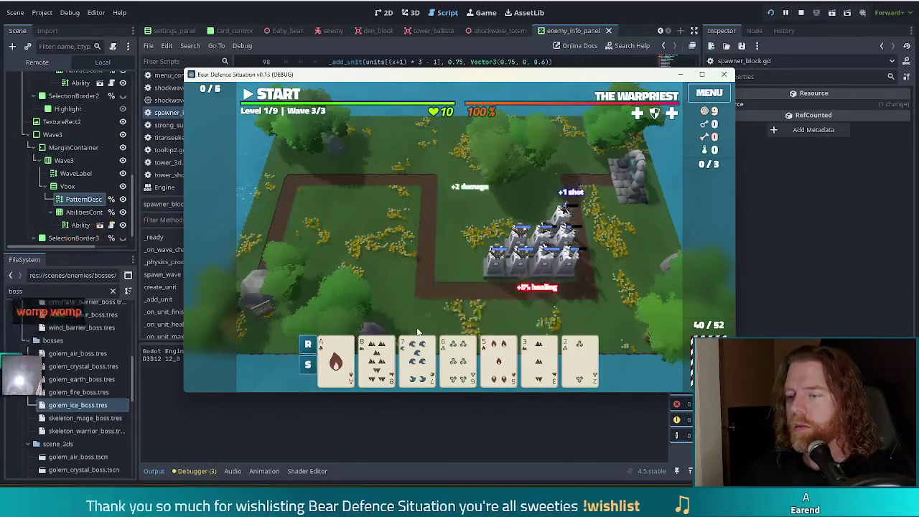
Step: Discard the 3 of Earth, play Two Pair of aces and fives, and place the Ballista Tower
click(538, 362)
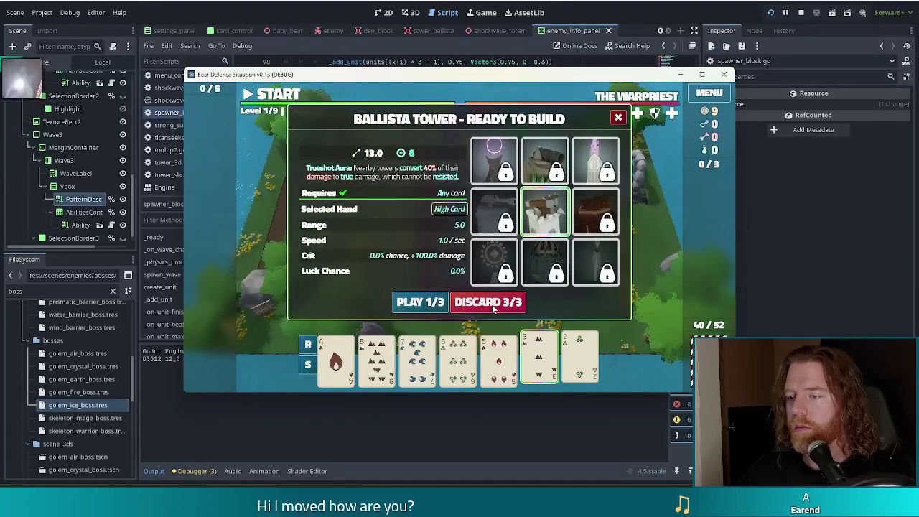
click(493, 305)
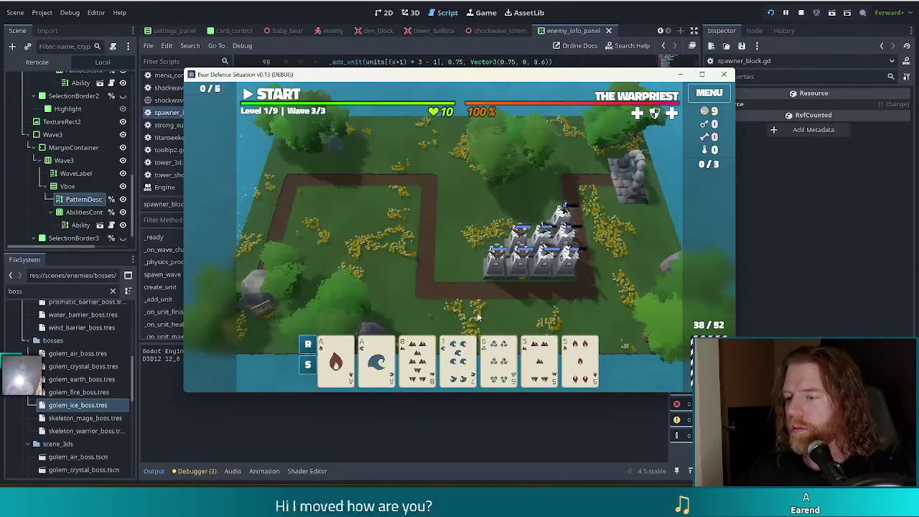
click(579, 367)
click(540, 363)
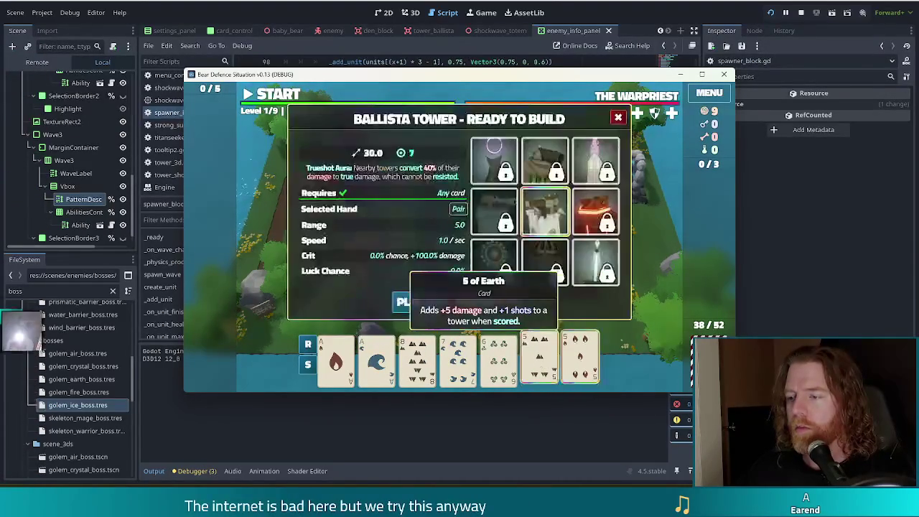
click(376, 362)
click(330, 365)
click(423, 301)
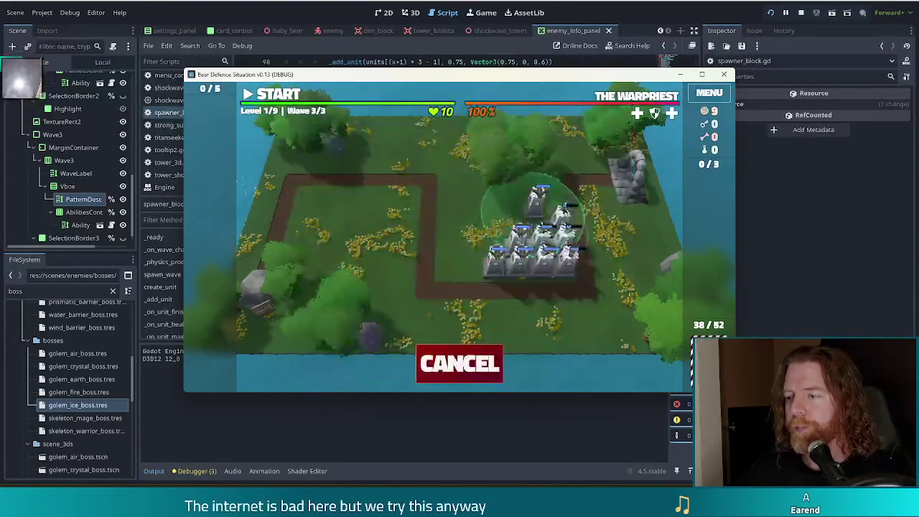
click(537, 237)
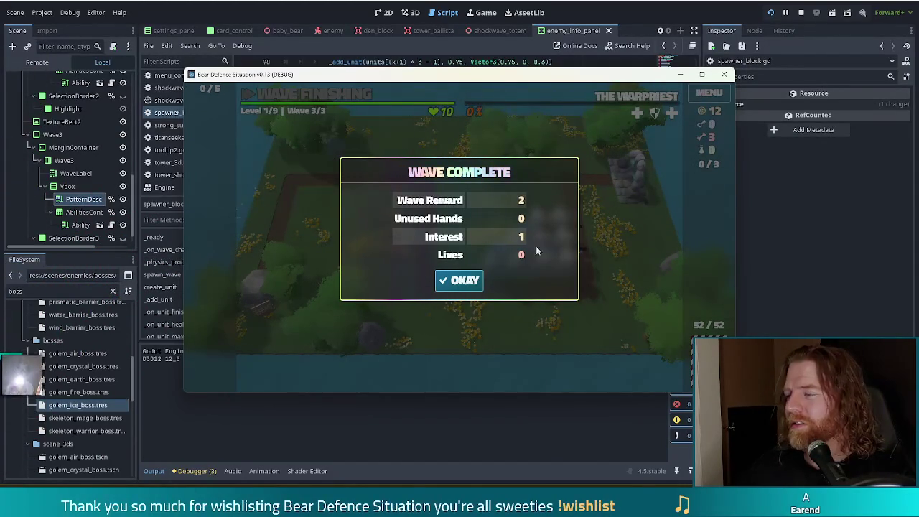
Step: Close the wave 3 summary and upgrade the Ballista Tower to level 2 with extra Shots
click(469, 280)
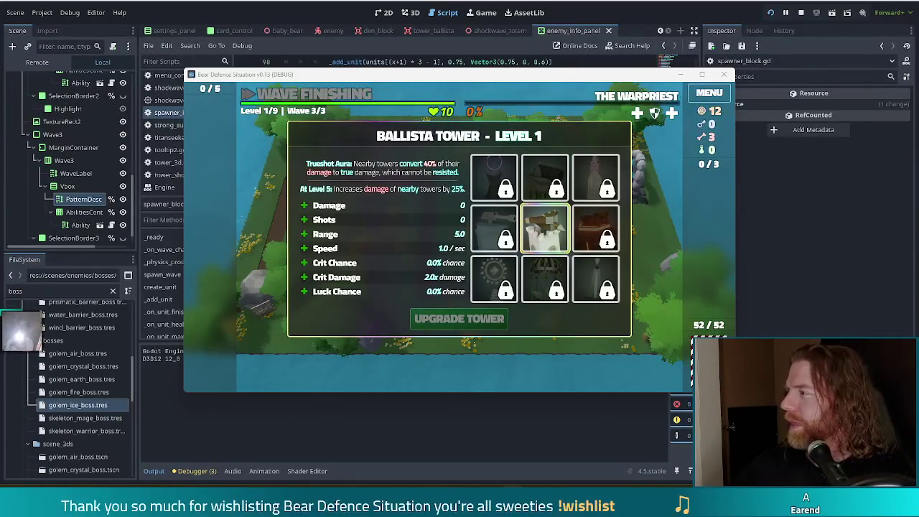
click(381, 219)
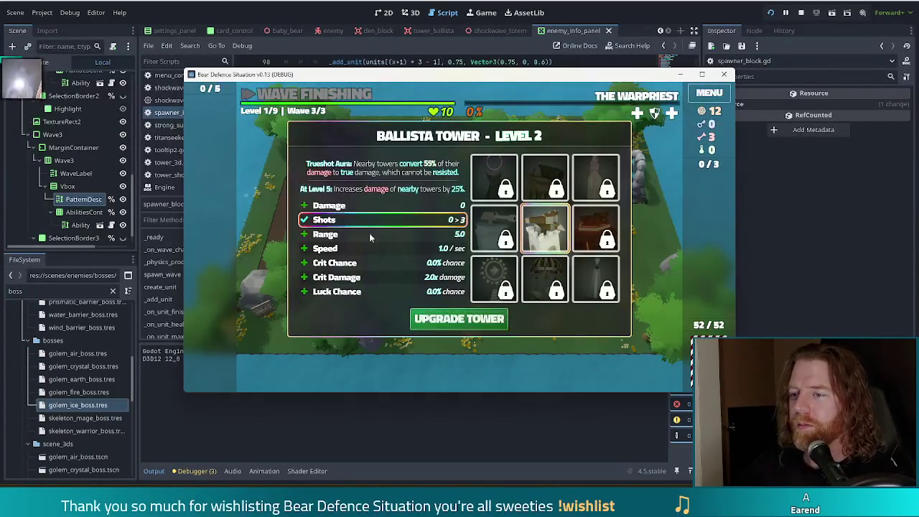
click(460, 318)
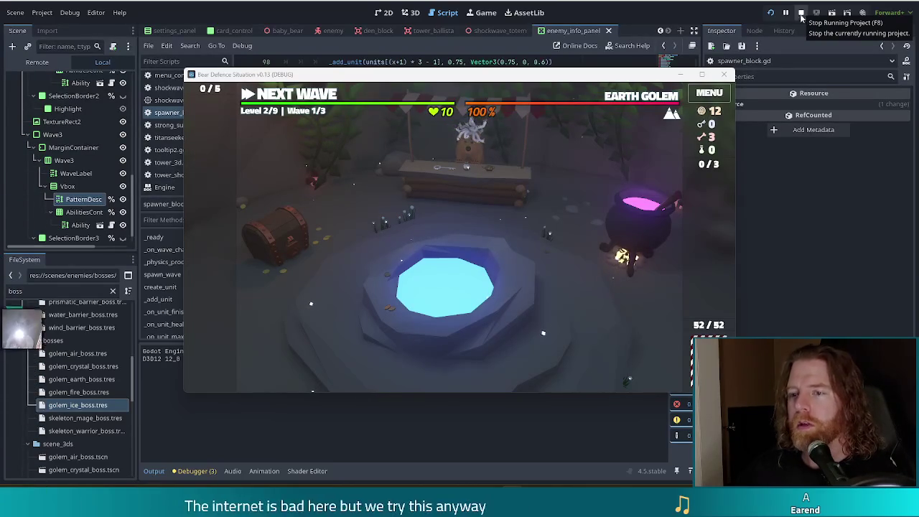
Step: Stop the debug run and show golem_air_boss.tres in the Inspector
click(799, 14)
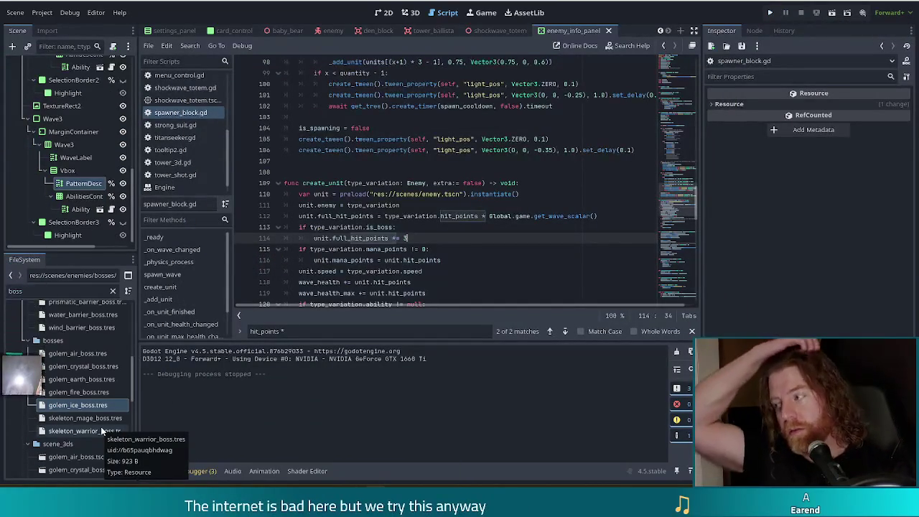
click(87, 356)
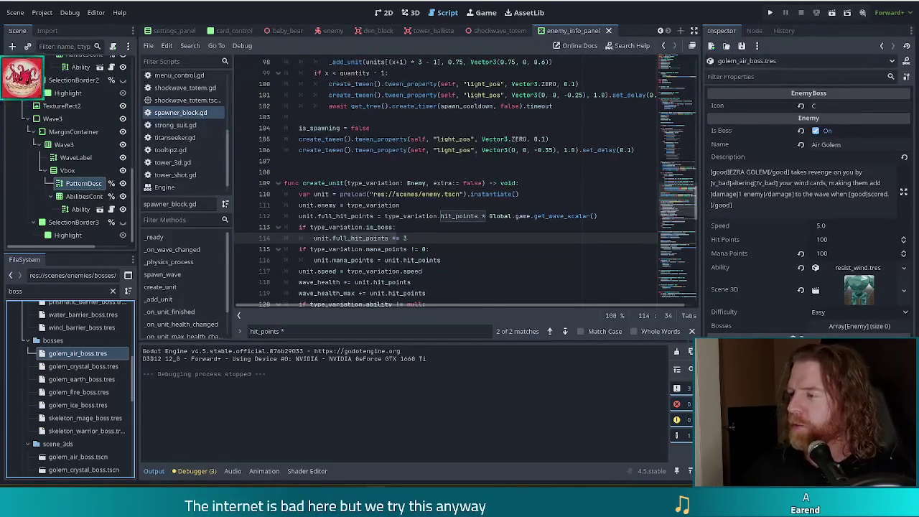
Step: Rename the Air Golem boss to 'The Living Storm', keeping Is Boss on
click(857, 149)
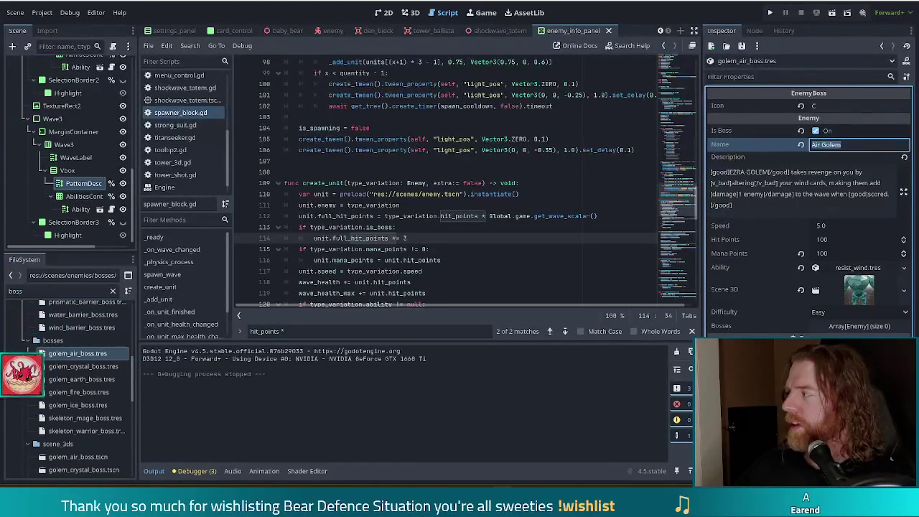
click(828, 131)
click(828, 131)
double_click(863, 147)
key(ctrl+a)
text(The Living )
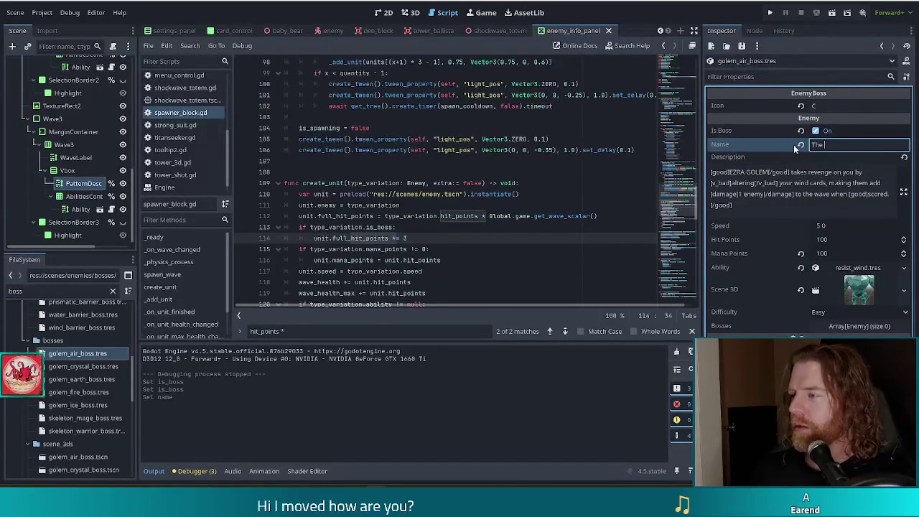
text(Storm)
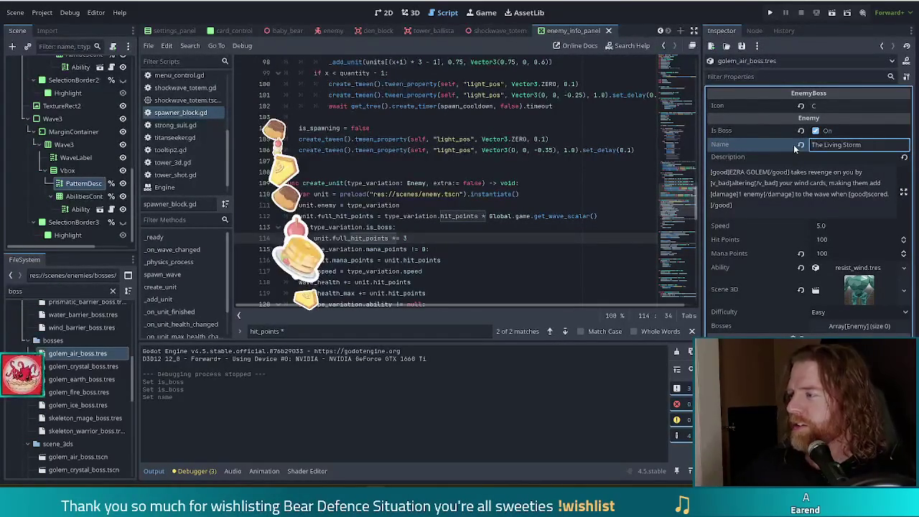
Step: Cut the description down to the wind-card effect, removing the TERRA GOLEM clause
click(747, 211)
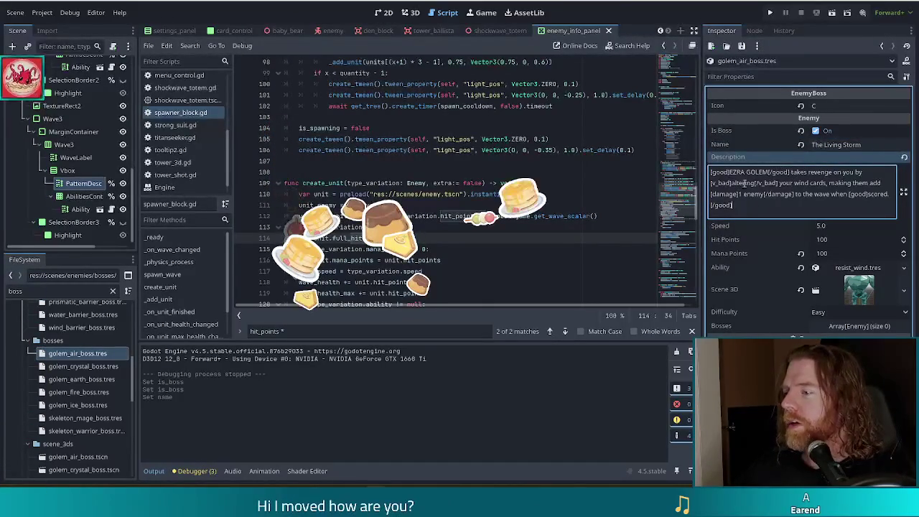
click(753, 183)
key(BackSpace)
key(BackSpace)
key(BackSpace)
text(s)
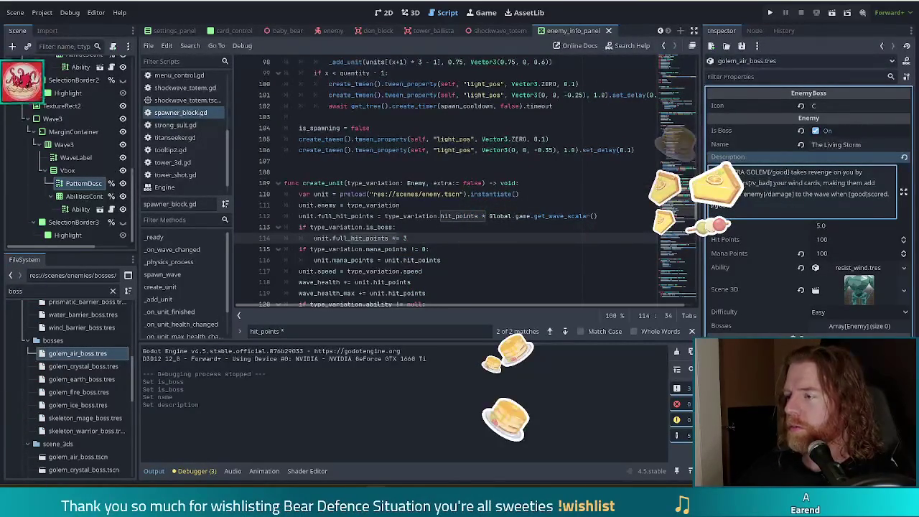
key(BackSpace)
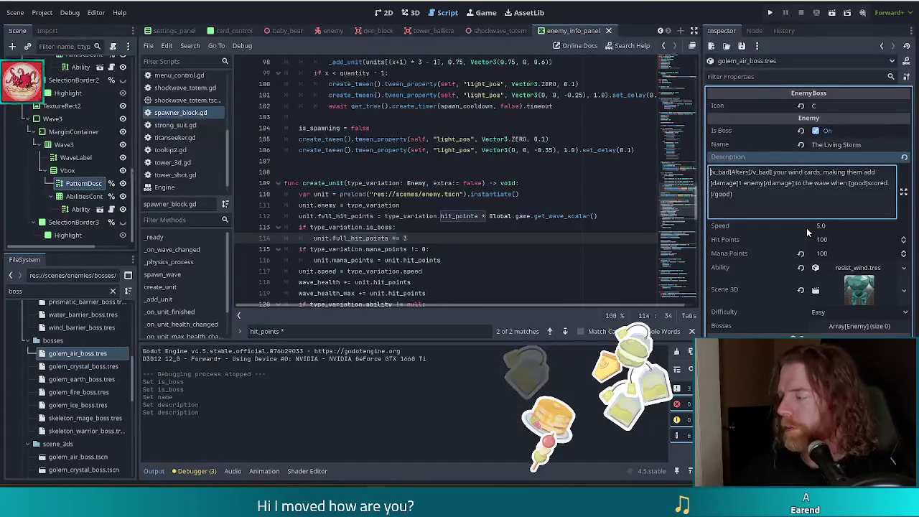
click(770, 198)
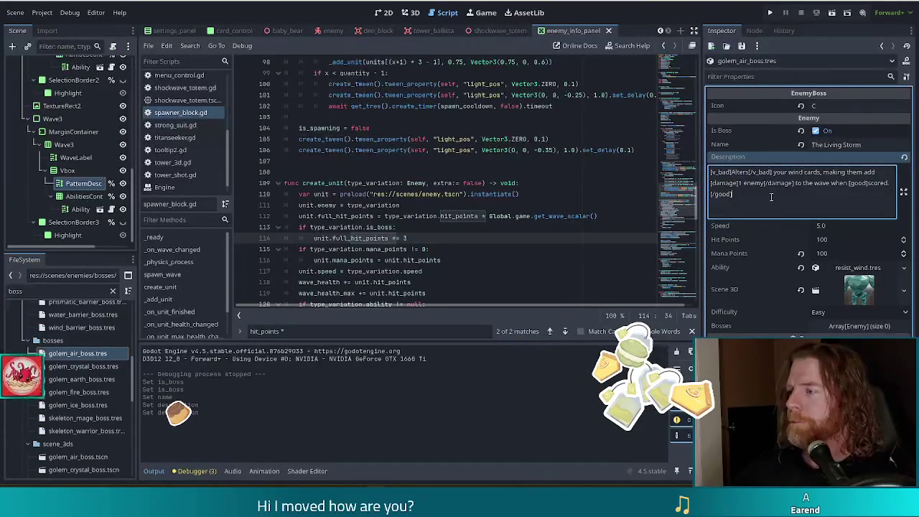
click(83, 366)
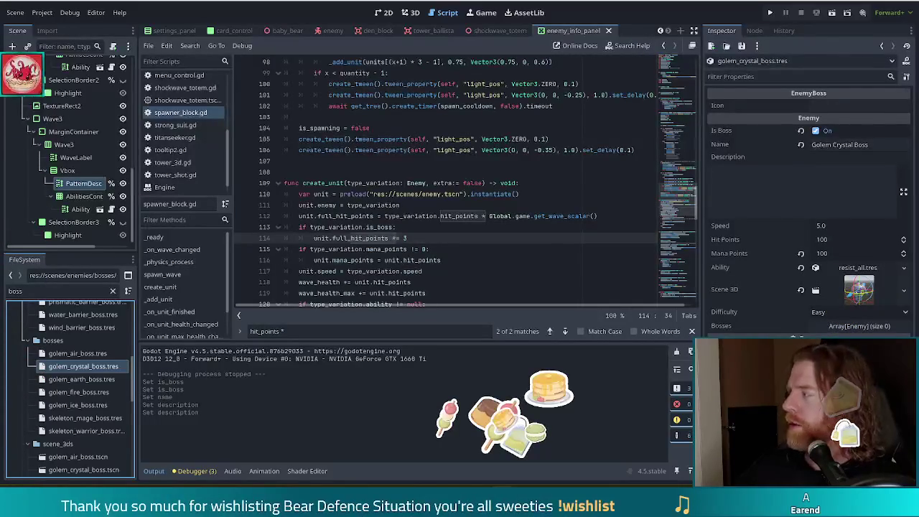
Step: Name the crystal golem 'The Crystalline Entity' and begin its description 'Applies an elemental debuff'
triple_click(855, 144)
key(BackSpace)
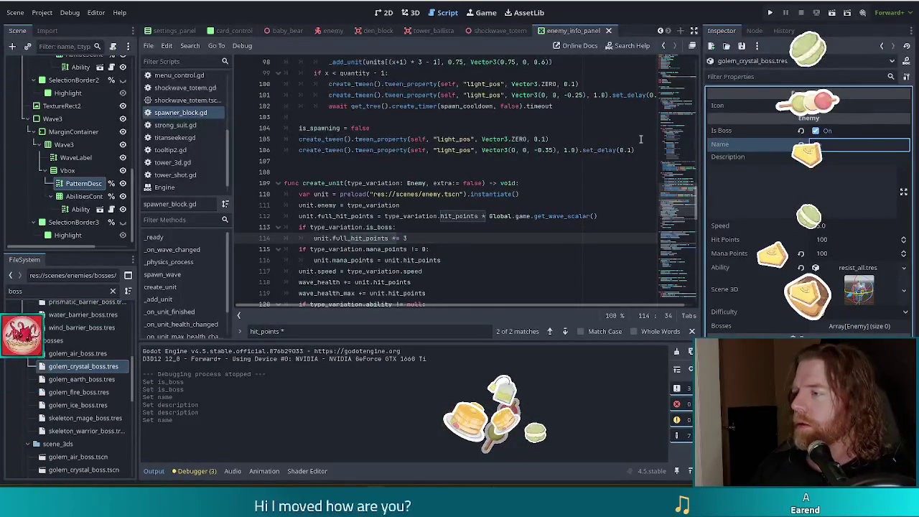
text(The Cr)
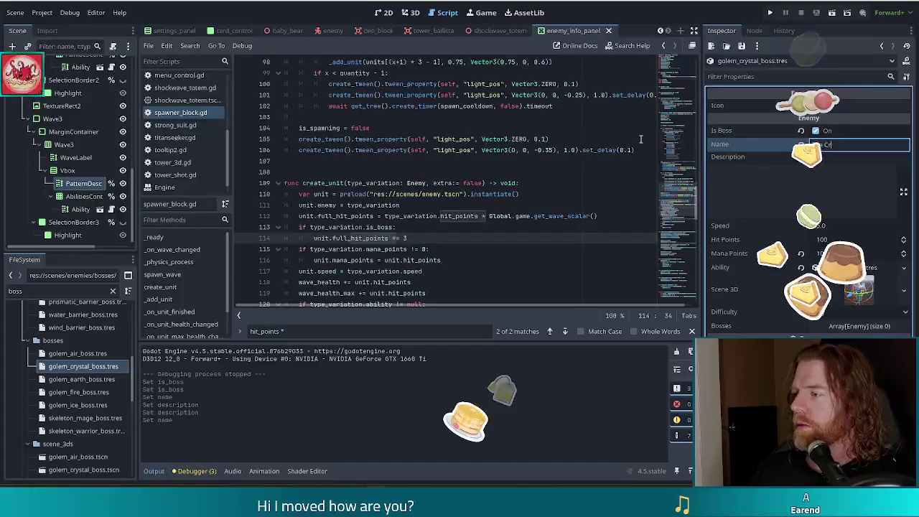
text(ystalline Entity)
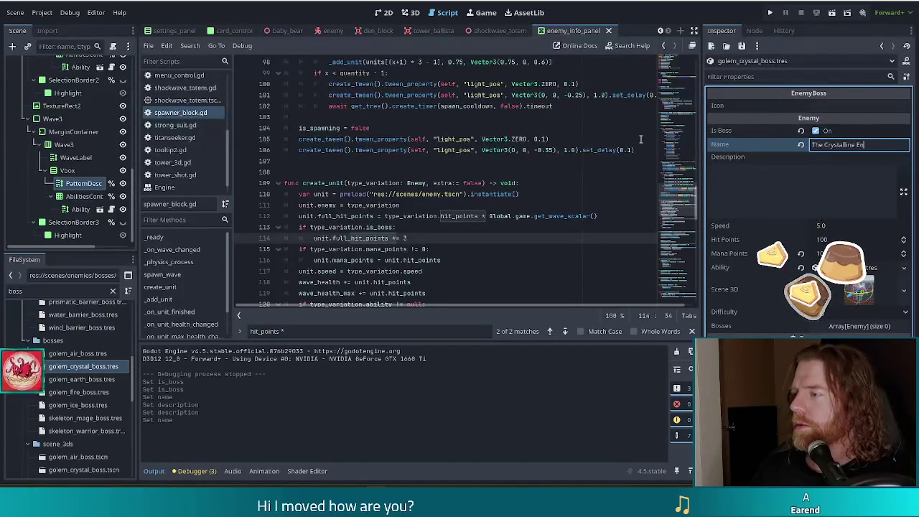
key(Tab)
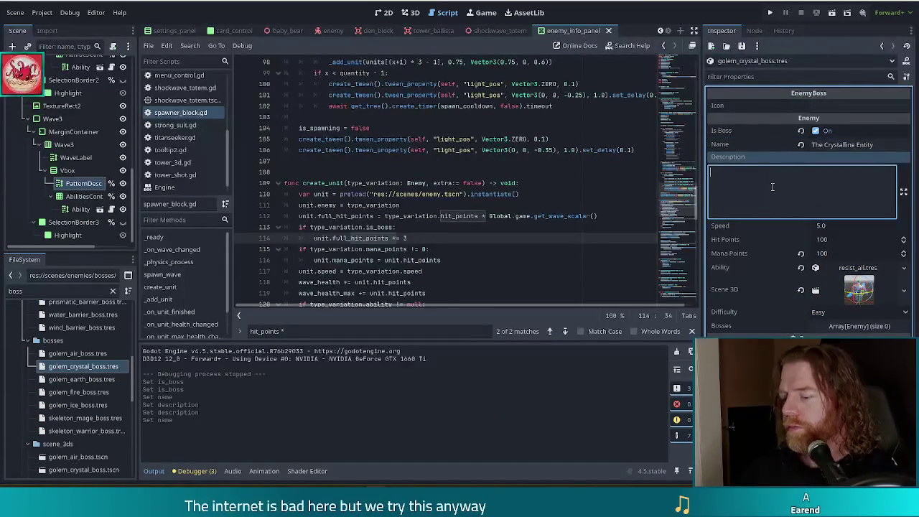
text(Appli)
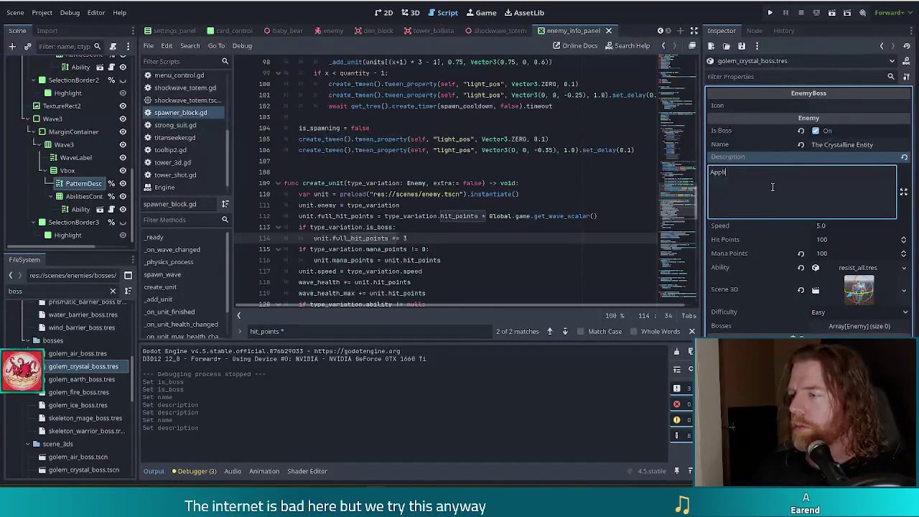
text(es an elemental)
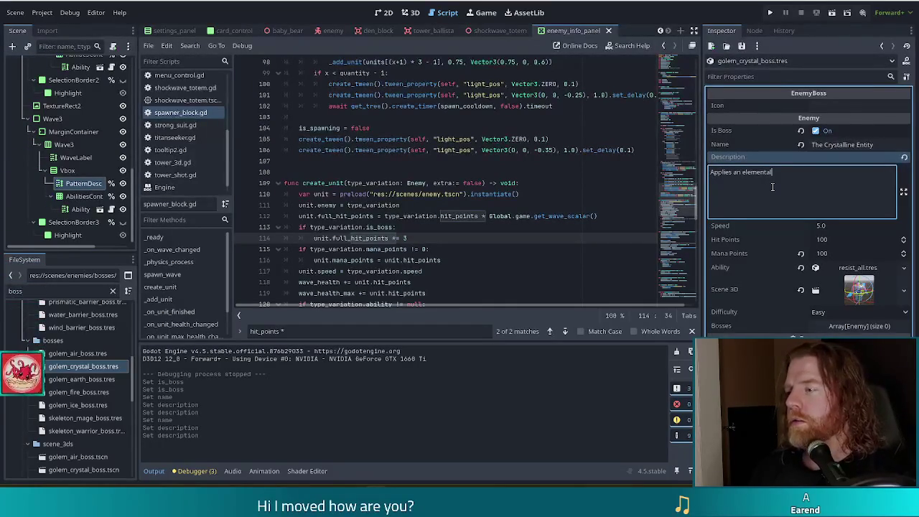
text( debuff[/damage] to cards of your [good]most scored[/good] suit.)
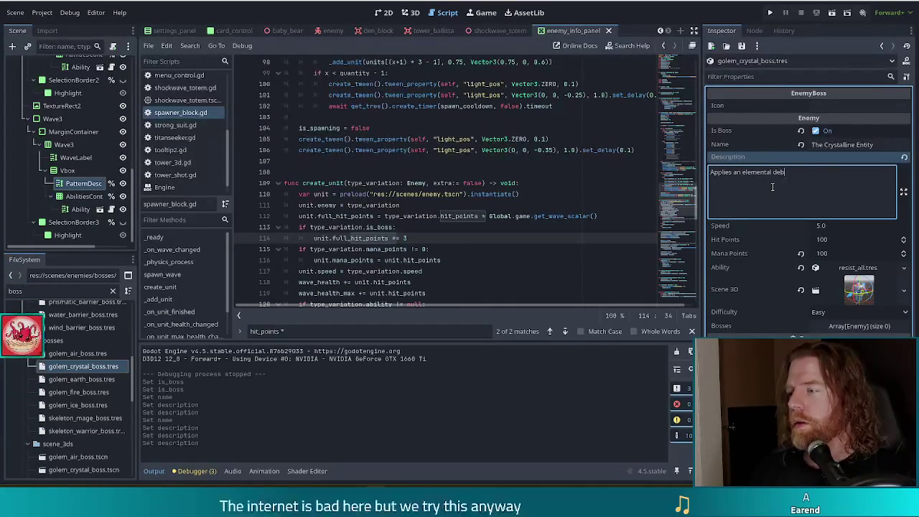
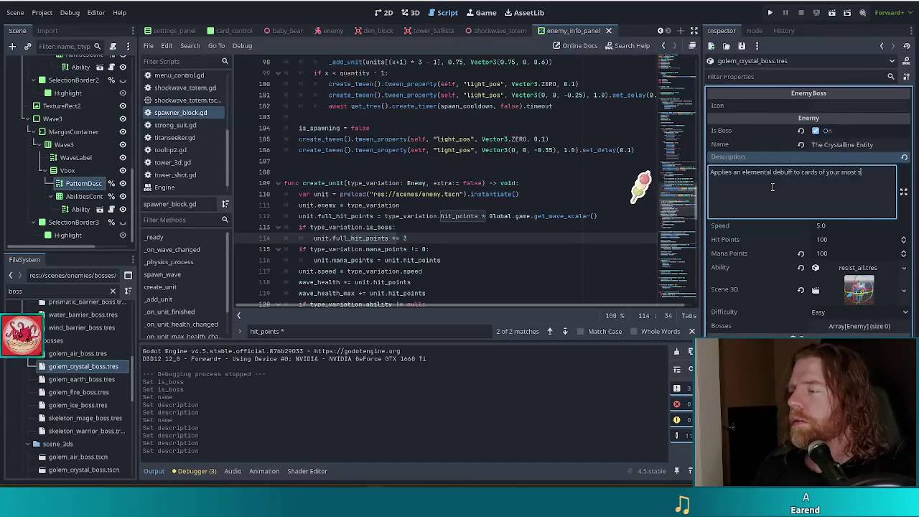
Step: Finish the Crystalline Entity's tagged description about debuffing your most scored suit, then select golem_earth_boss.tres
text(scored)
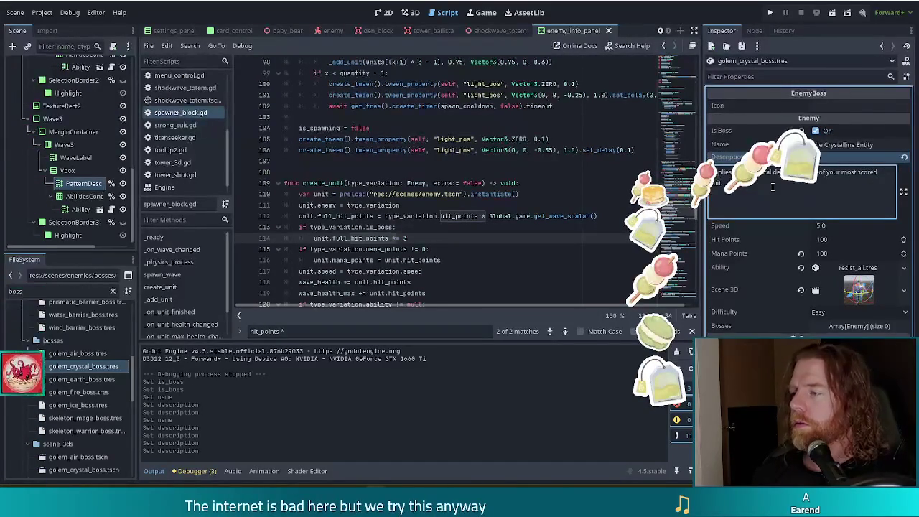
text(to cards )
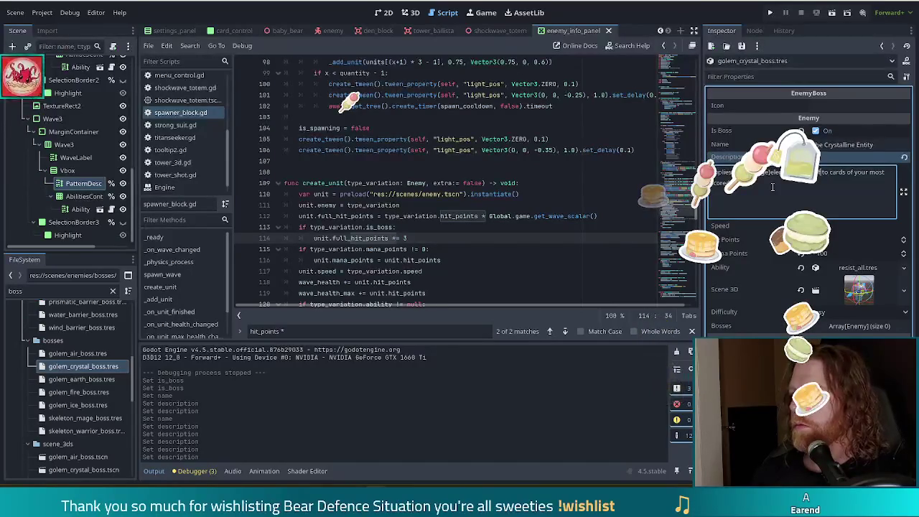
text( suit.)
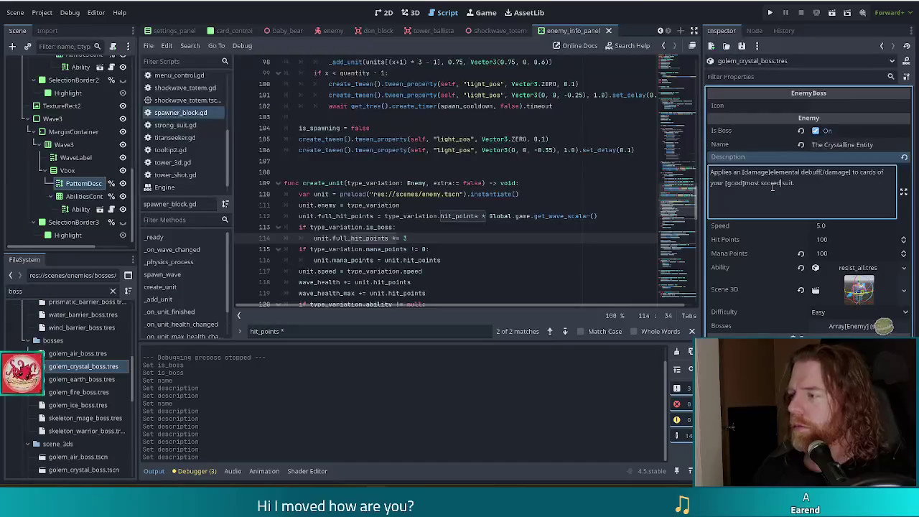
text([/good)
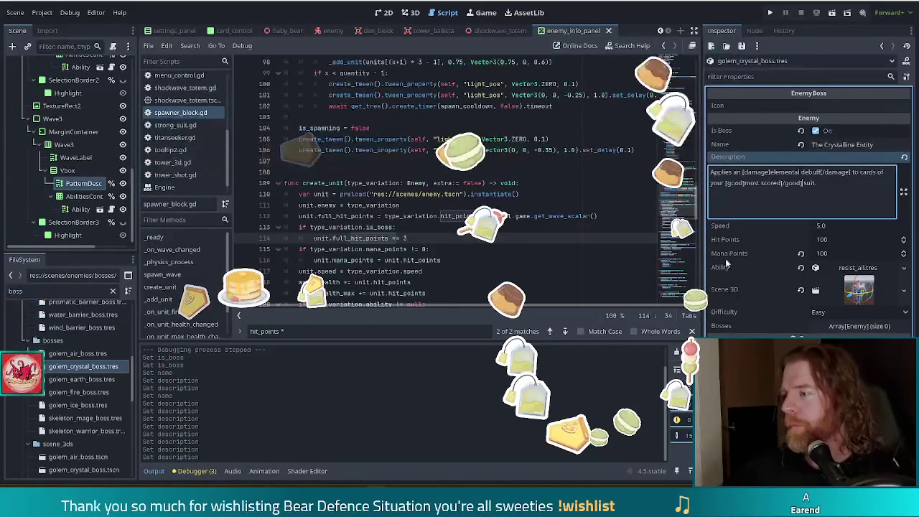
click(858, 184)
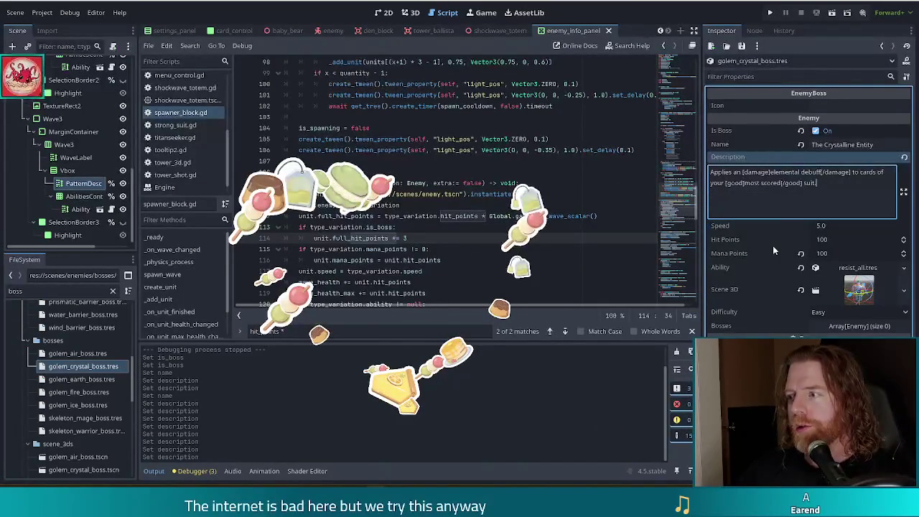
click(81, 379)
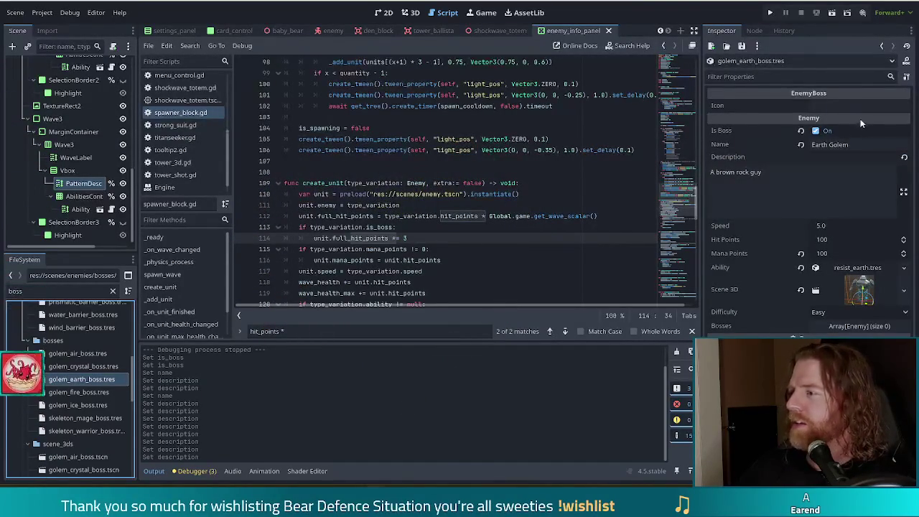
Step: Rename the boss to The Crusher, describe it as turning earth cards to stone, and save
click(874, 146)
text(Th)
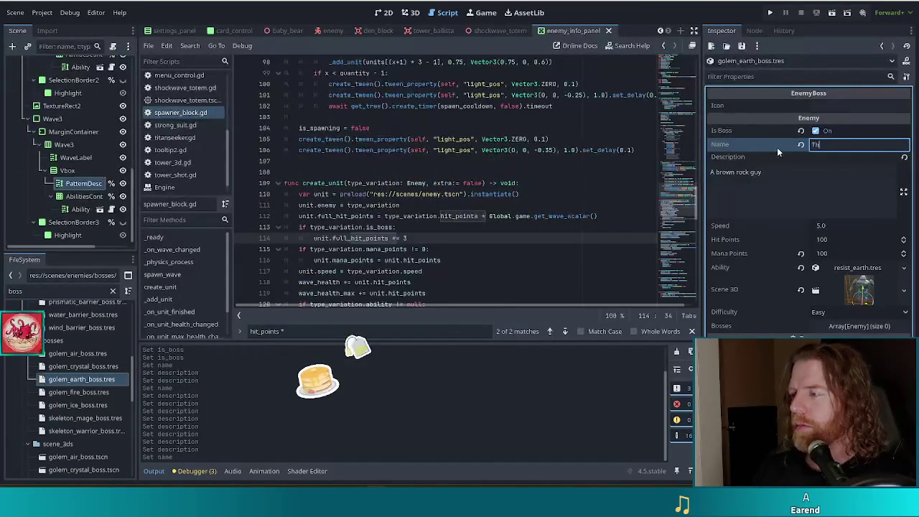
text(e Crusher)
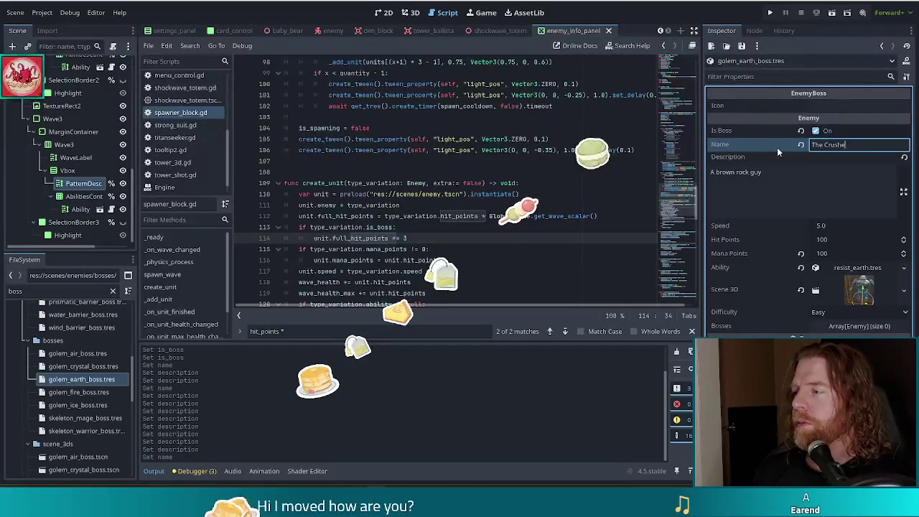
key(Tab)
text(Turns your)
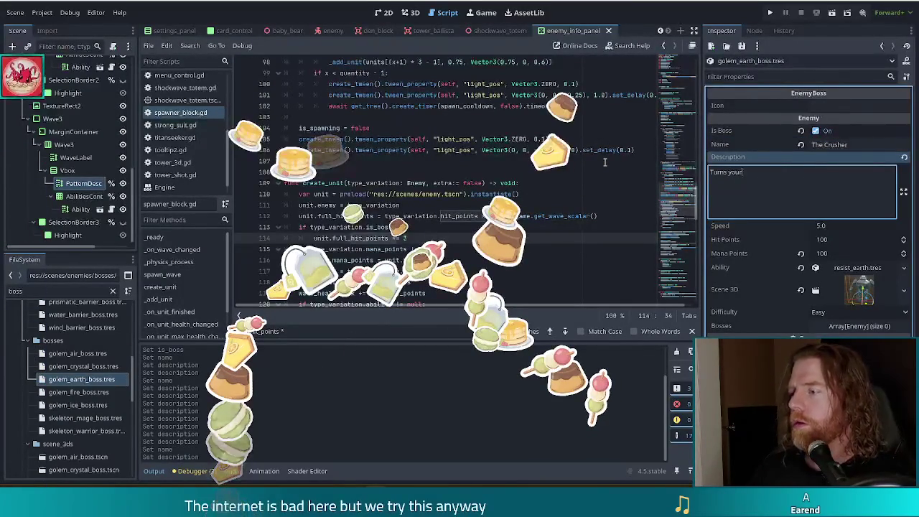
text( earth cards to stone )
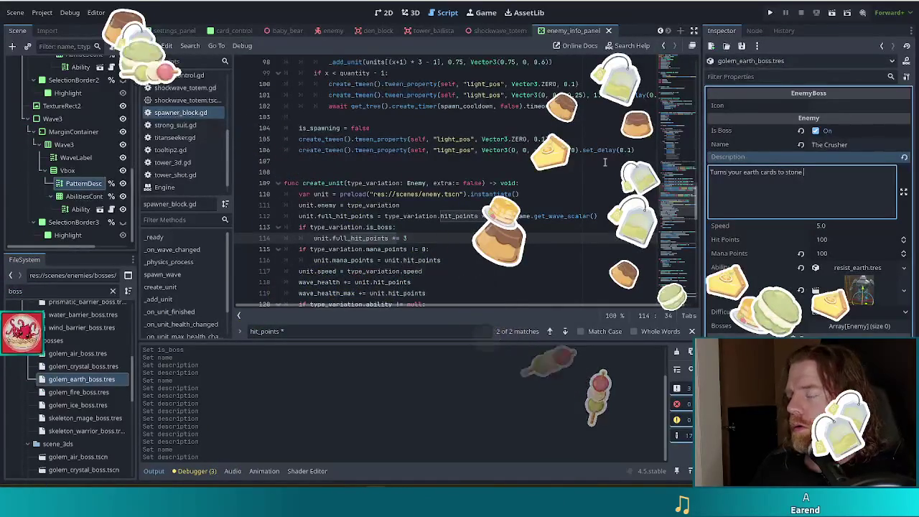
text(- )
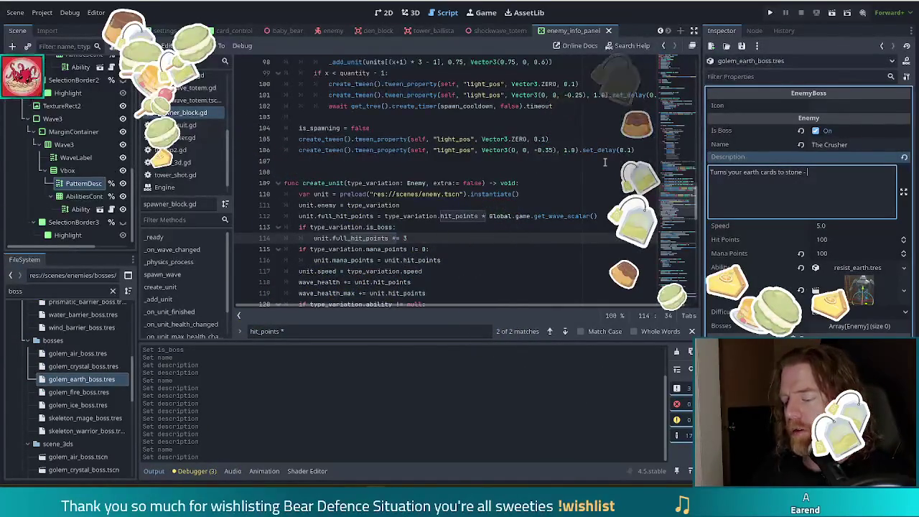
text(preventing them from being score)
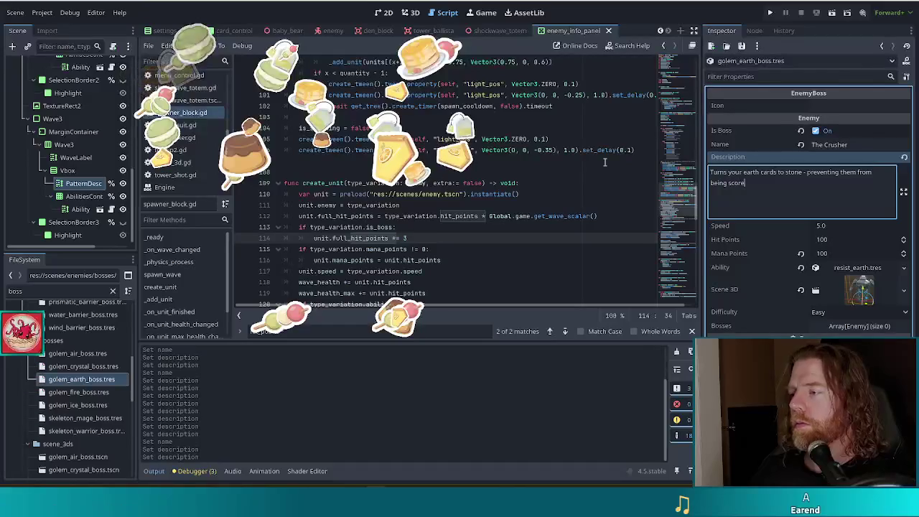
text(d.)
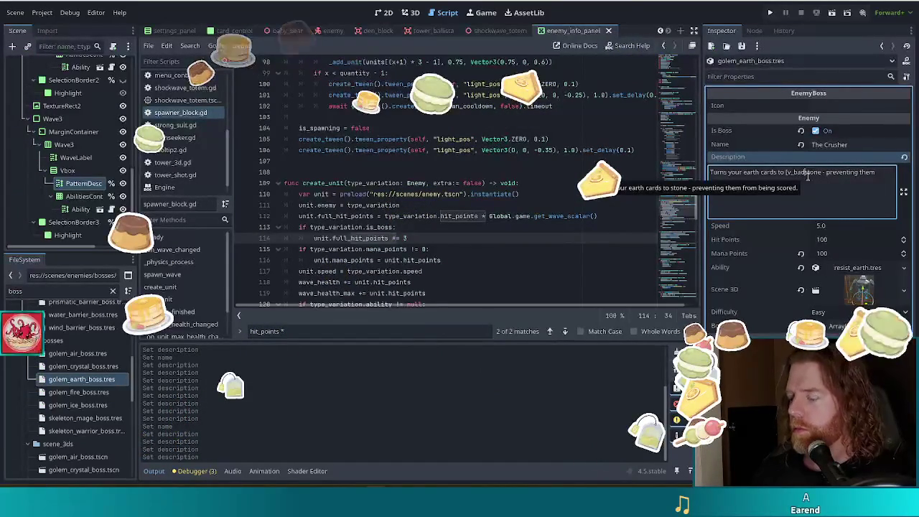
text([/v_bad])
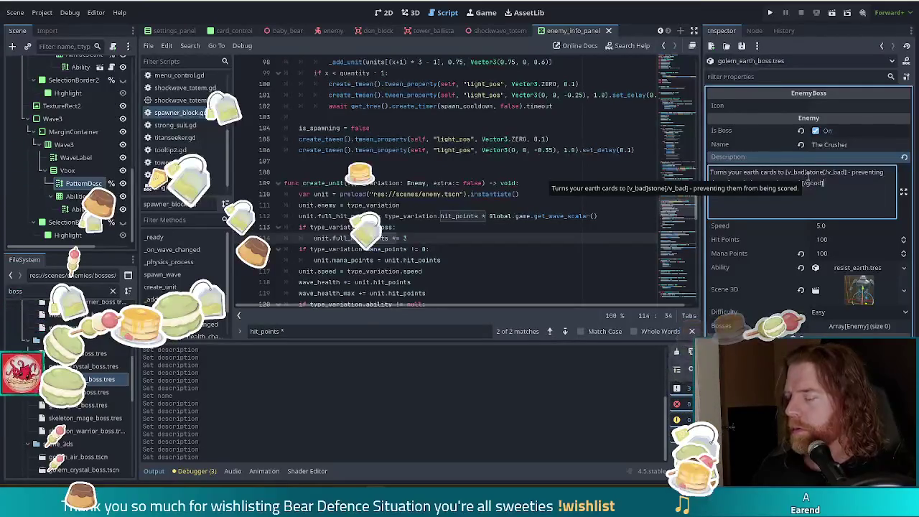
key(ctrl+s)
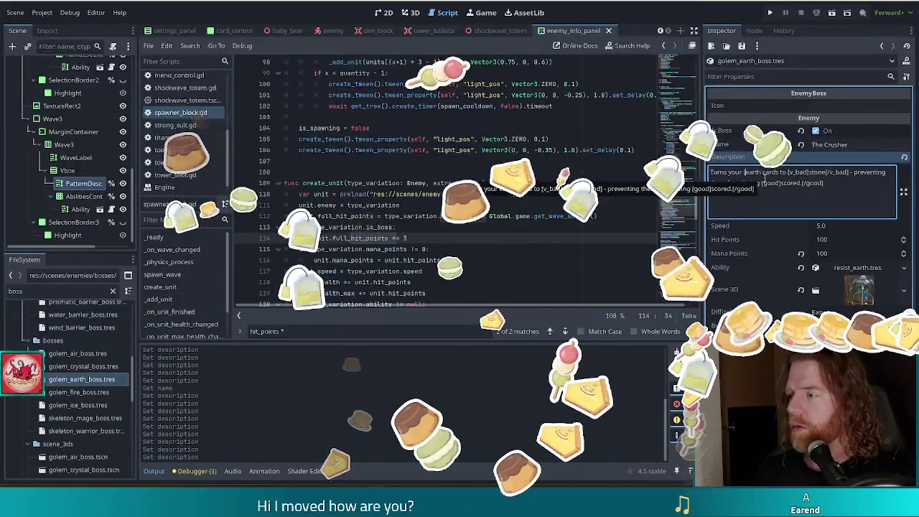
Step: Highlight 'earth' with [good] tags in the description, then select golem_fire_boss.tres
text([good])
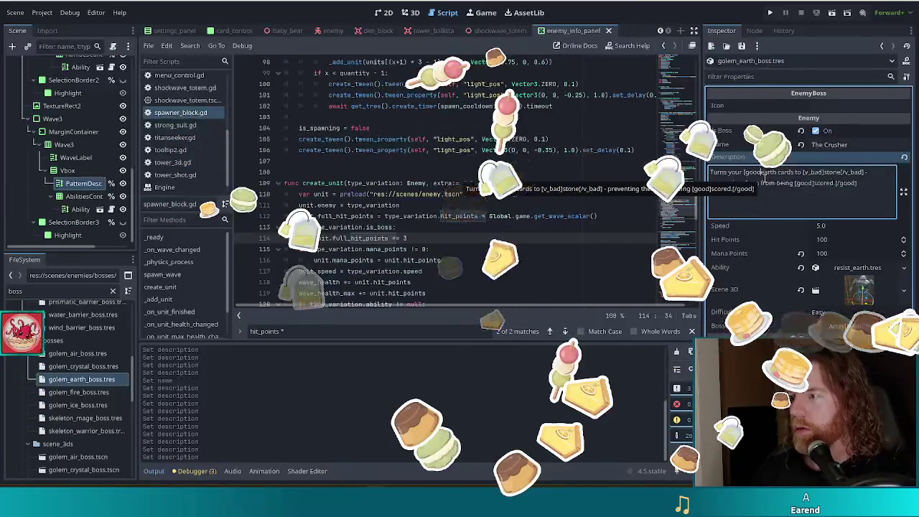
key(Right)
key(Right)
key(Right)
text([/good])
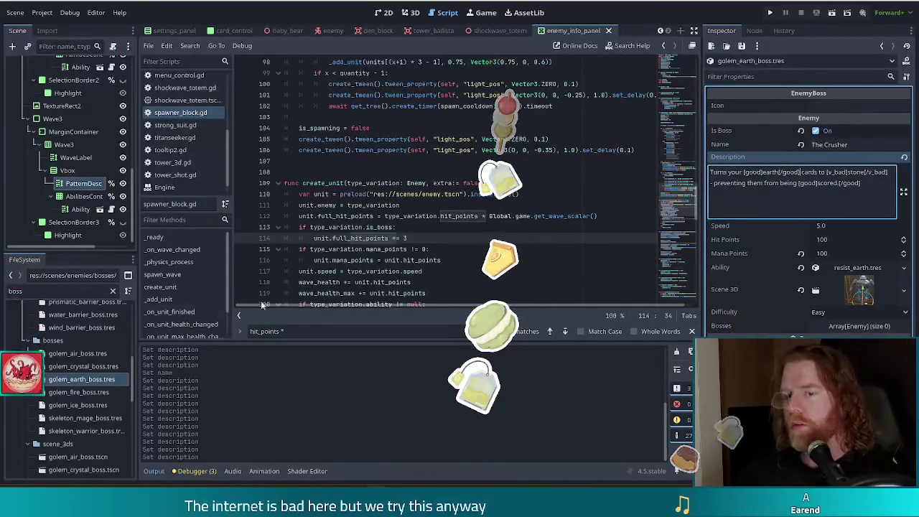
click(72, 395)
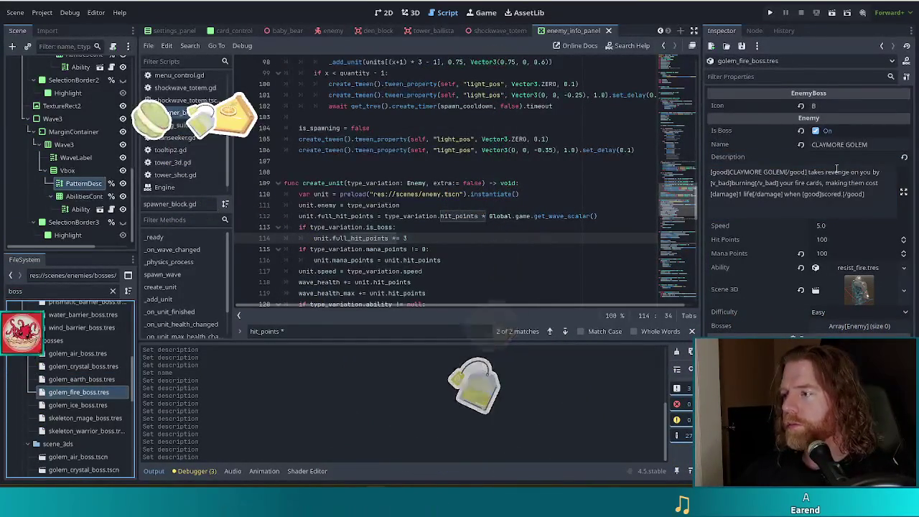
Step: Trim the fire golem's description to start with 'Burns', dropping the opening CLAYMORE GOLEM clause
double_click(743, 183)
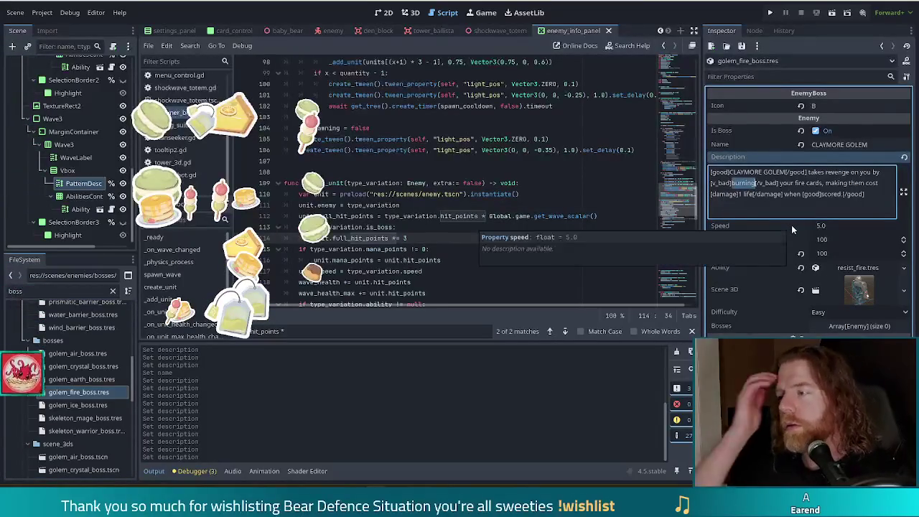
text(Burns)
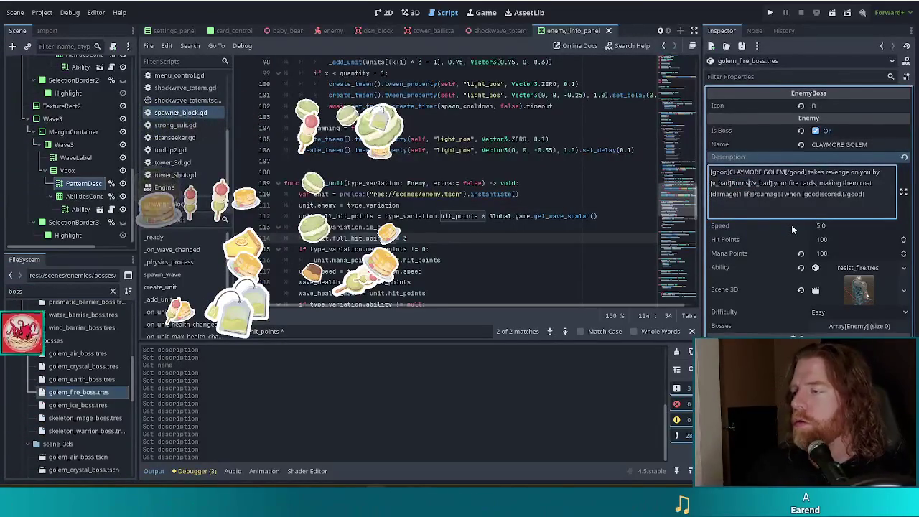
click(712, 183)
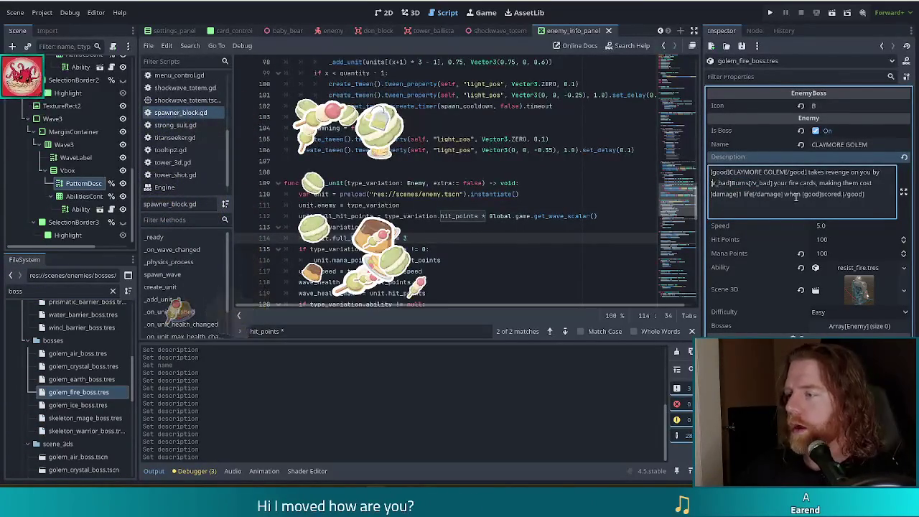
key(ctrl+shift+Home)
key(BackSpace)
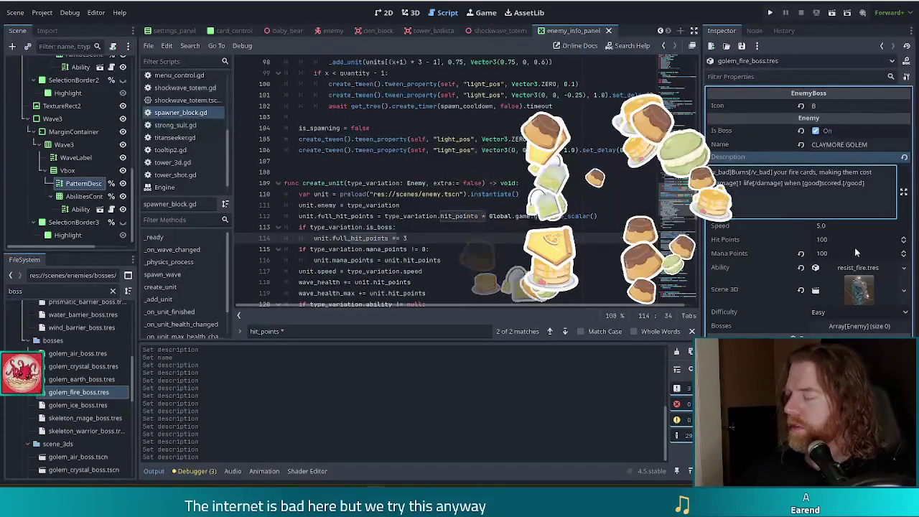
click(862, 184)
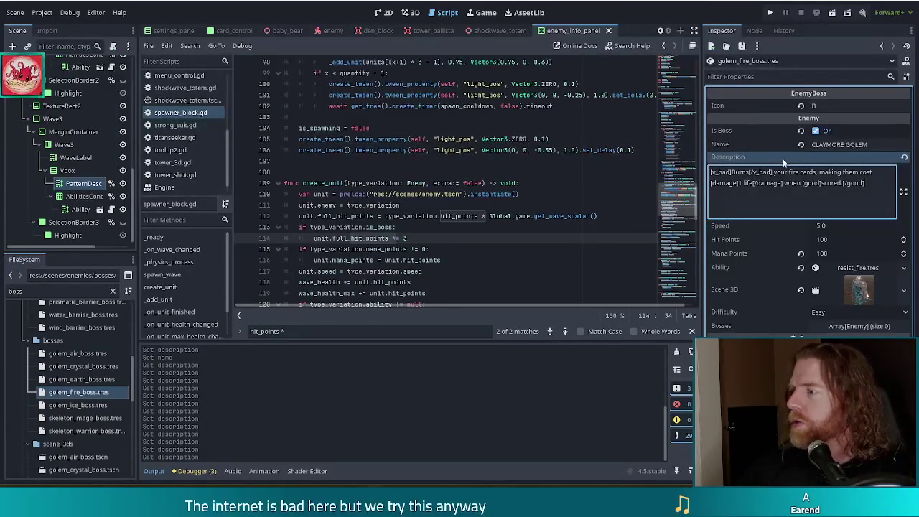
Step: Rename the fire boss to The Incinerator, save, then select golem_ice_boss.tres
click(875, 144)
text(Th)
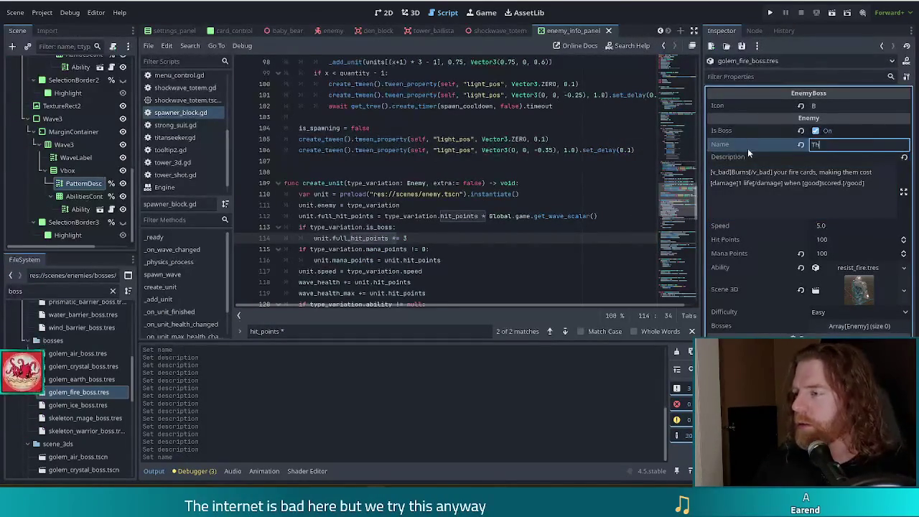
text(e Incinerator)
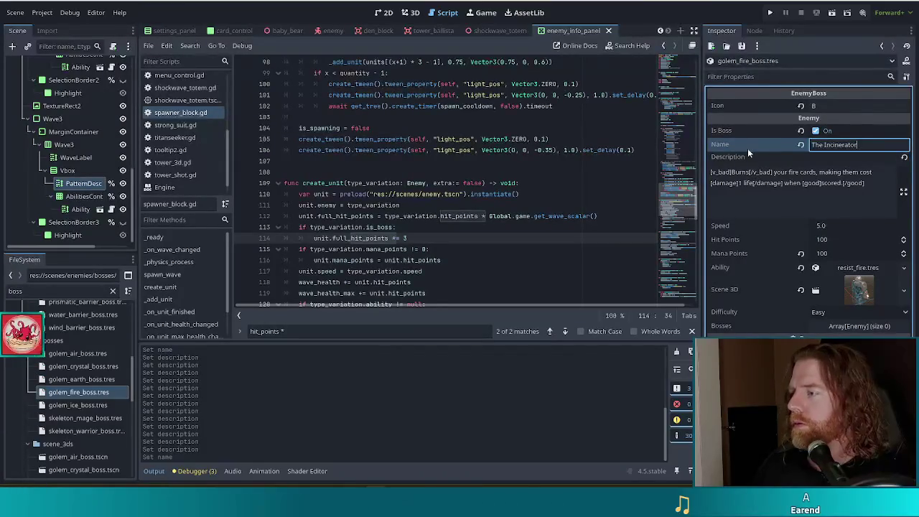
key(ctrl+s)
click(86, 407)
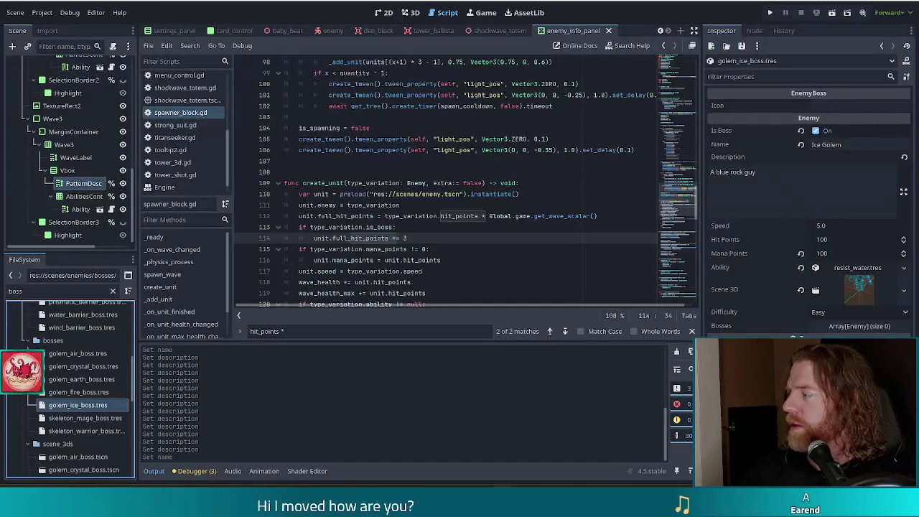
Step: Rename the ice boss to The Glacial Hammer and replace its description with the freezing-water-cards text
click(861, 142)
text(The Glacial Ha)
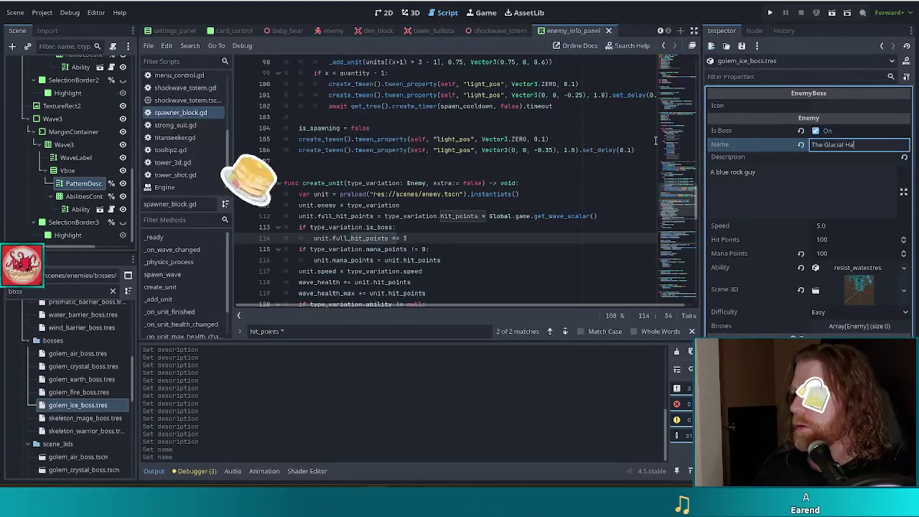
text(mmer)
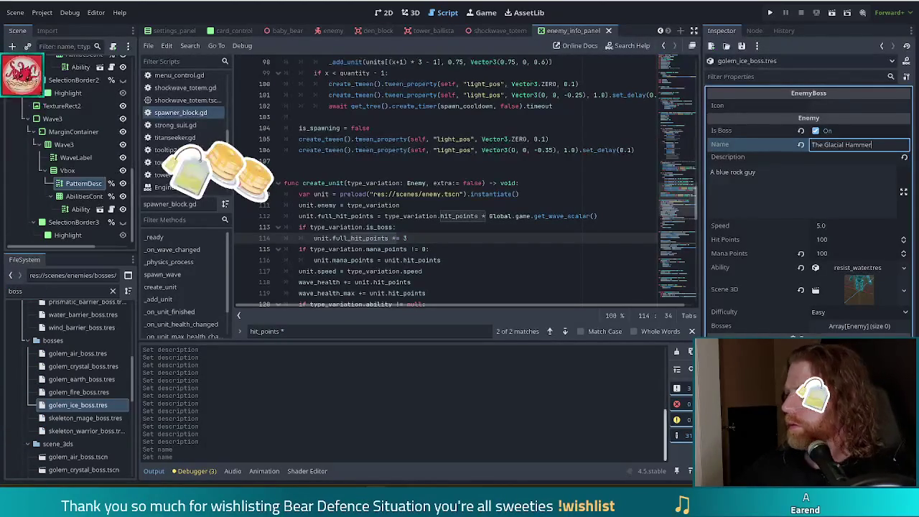
triple_click(780, 189)
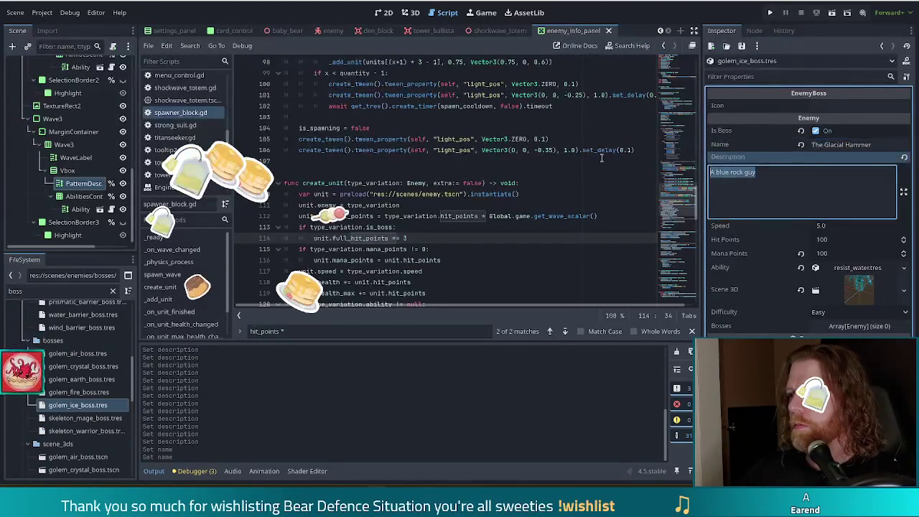
text(Free)
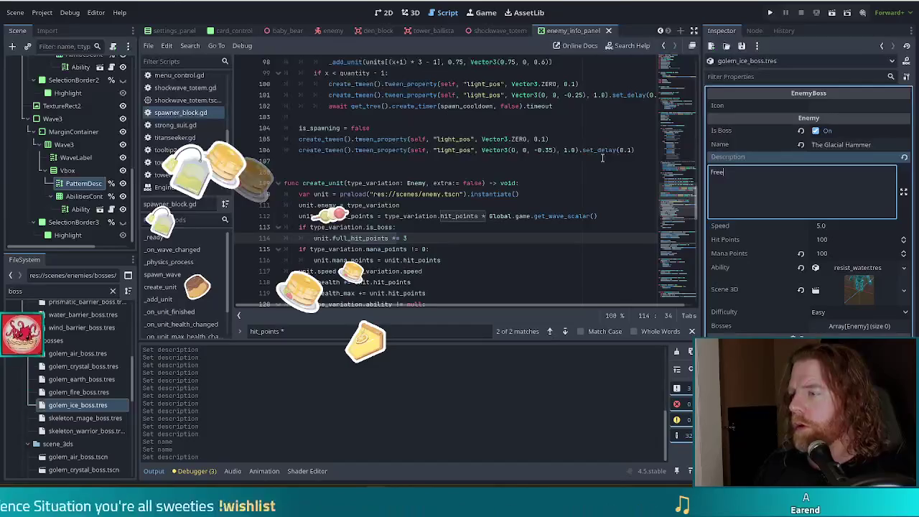
text(zes your water cards - prven)
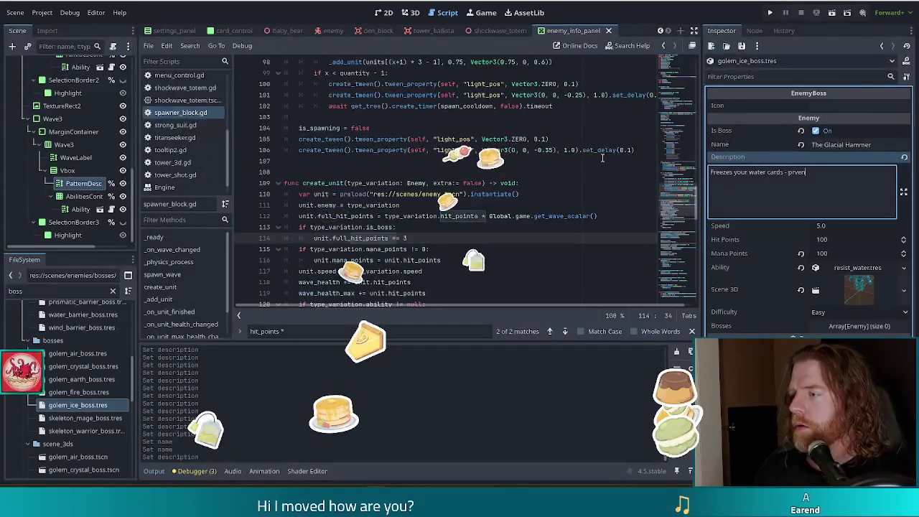
key(BackSpace)
key(BackSpace)
key(BackSpace)
text(even)
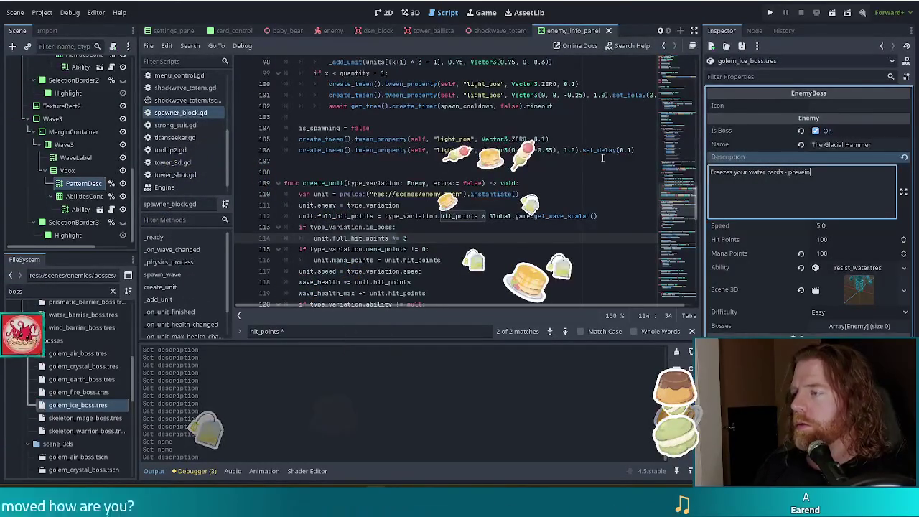
text(ting them from)
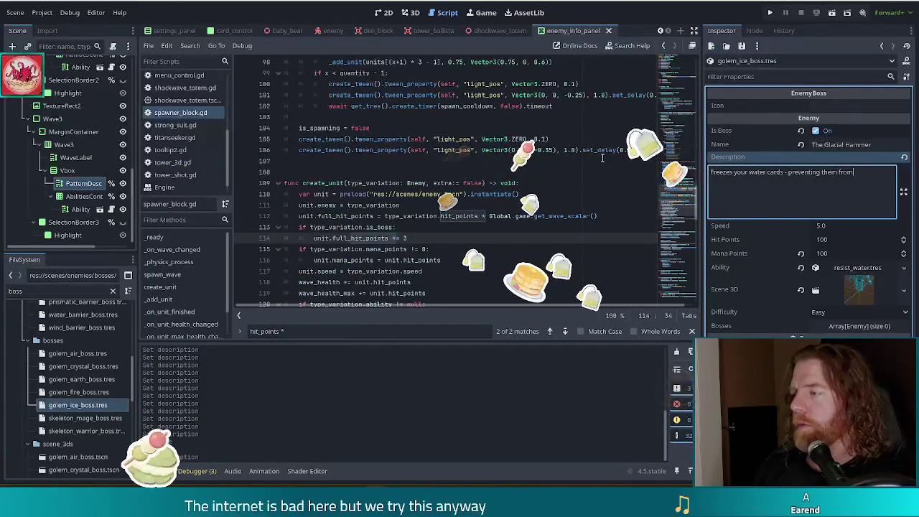
text( being selected or de)
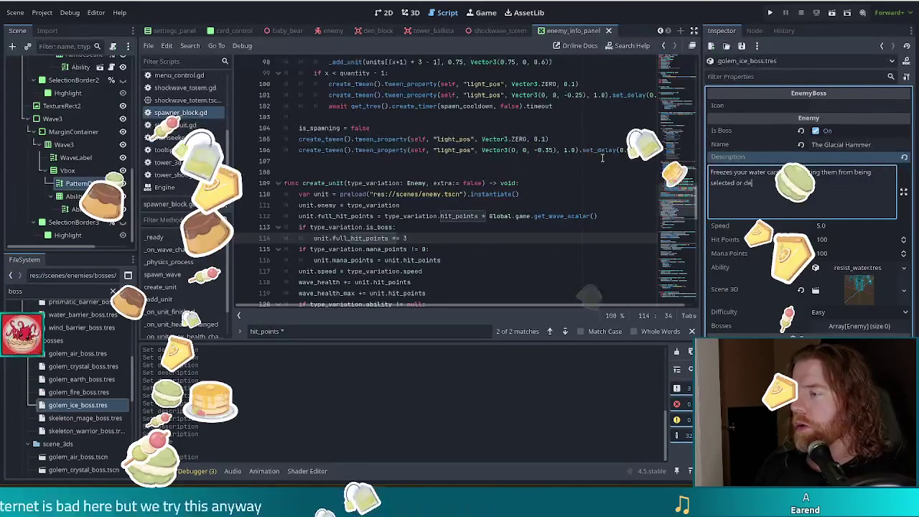
text(selected.)
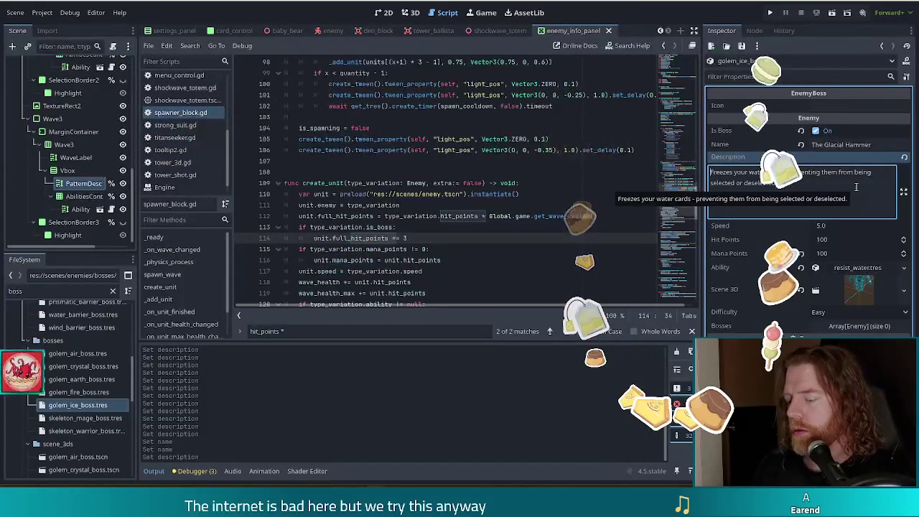
Step: Add [v_bad] and [good] BBCode tags, highlighting 'water', then run the project
text([v)
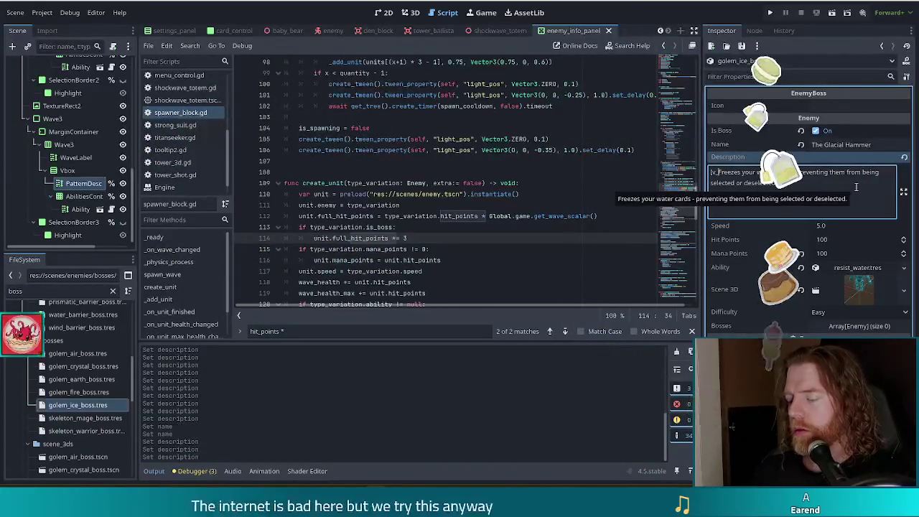
text(_bad])
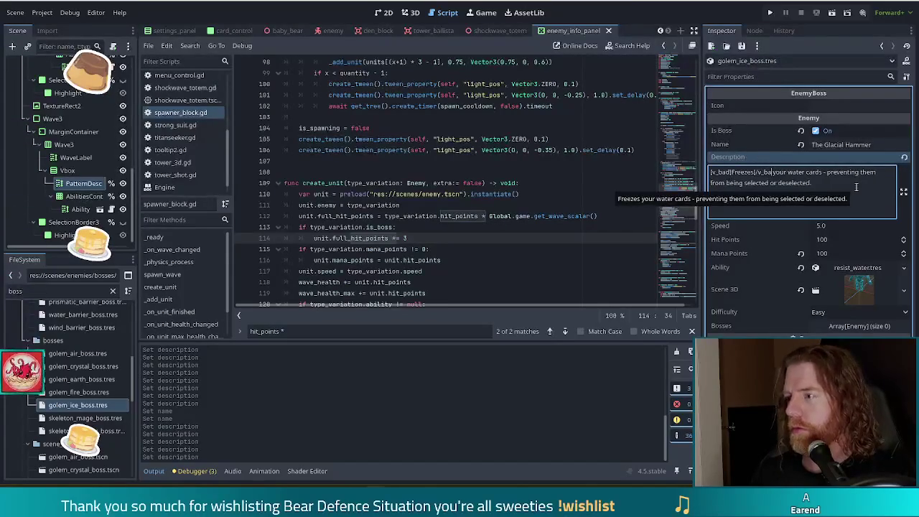
text(d])
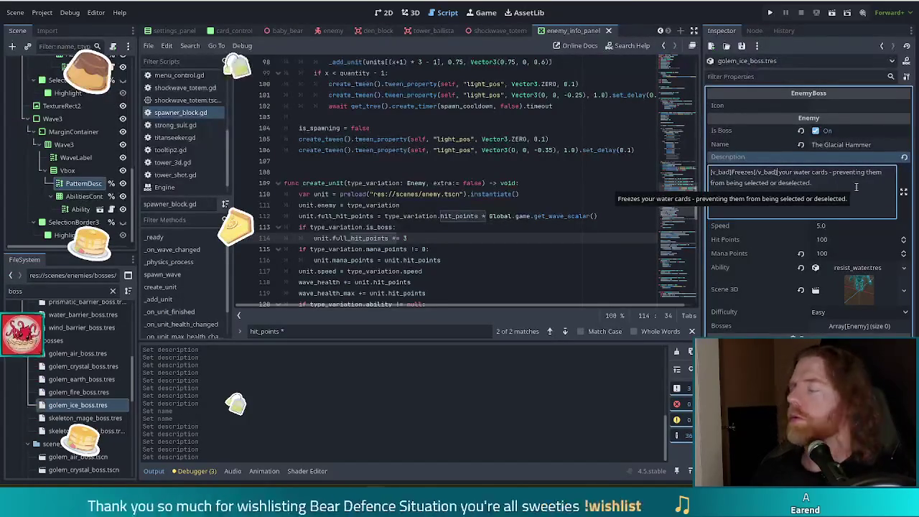
text([good])
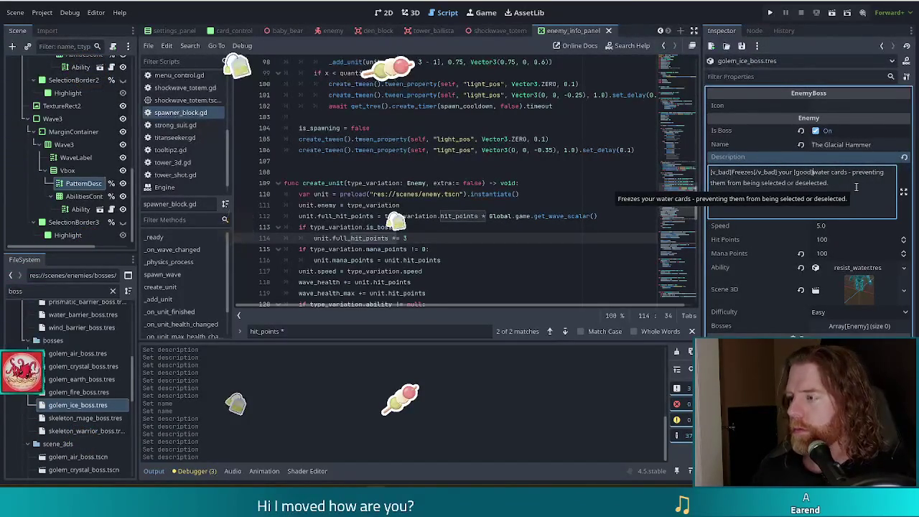
text([/good])
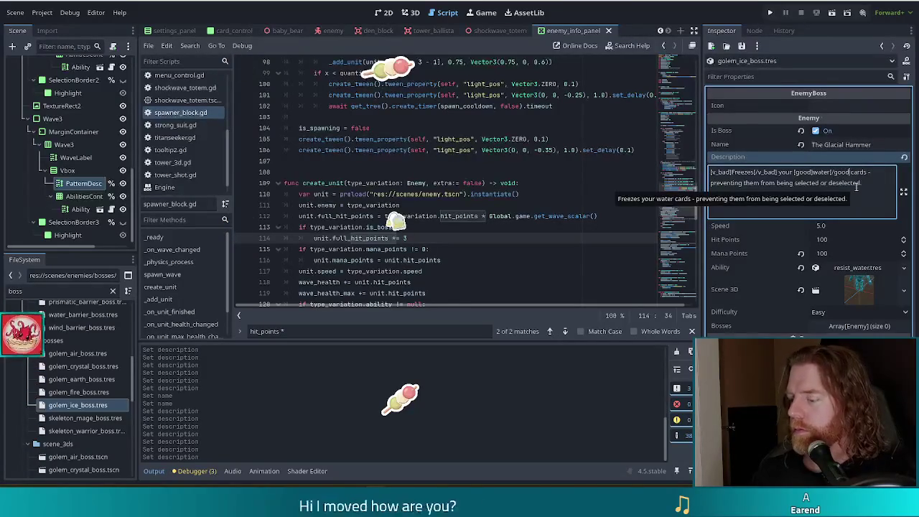
key(ctrl+Left)
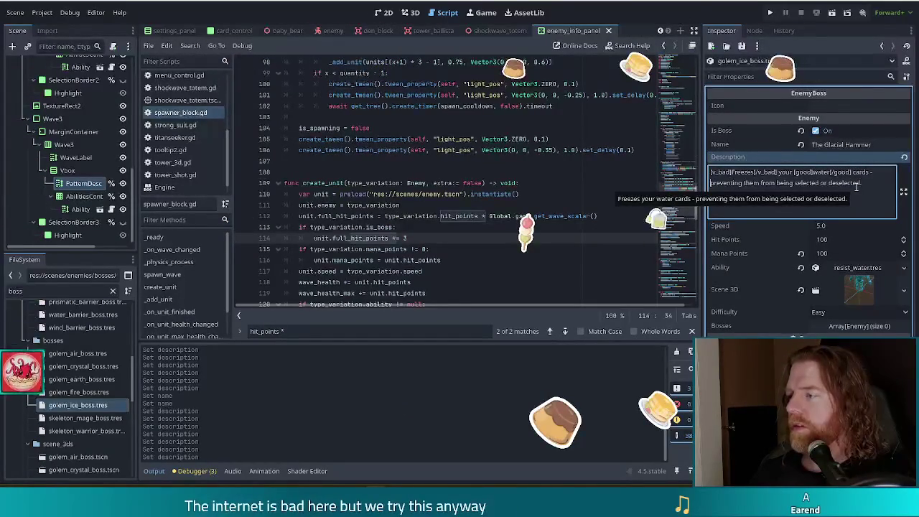
key(ctrl+Right)
key(ctrl+Right)
text([good]water[/)
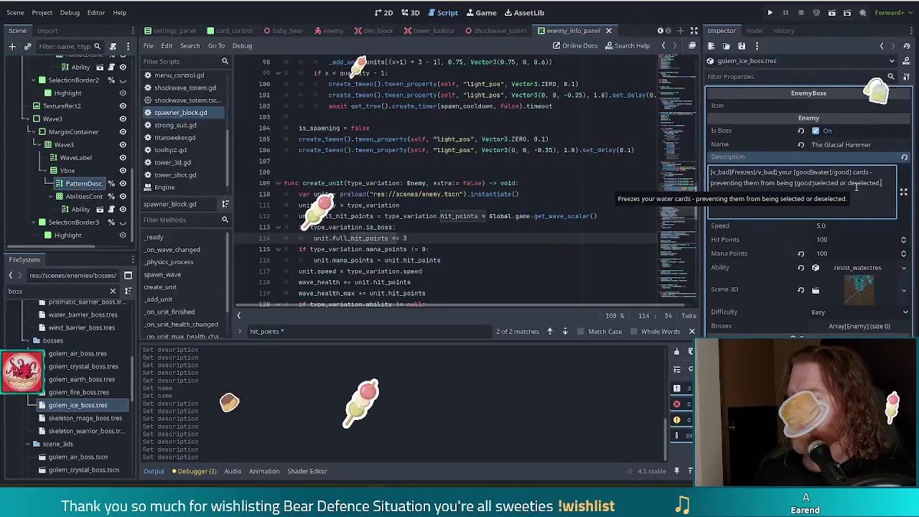
text(good])
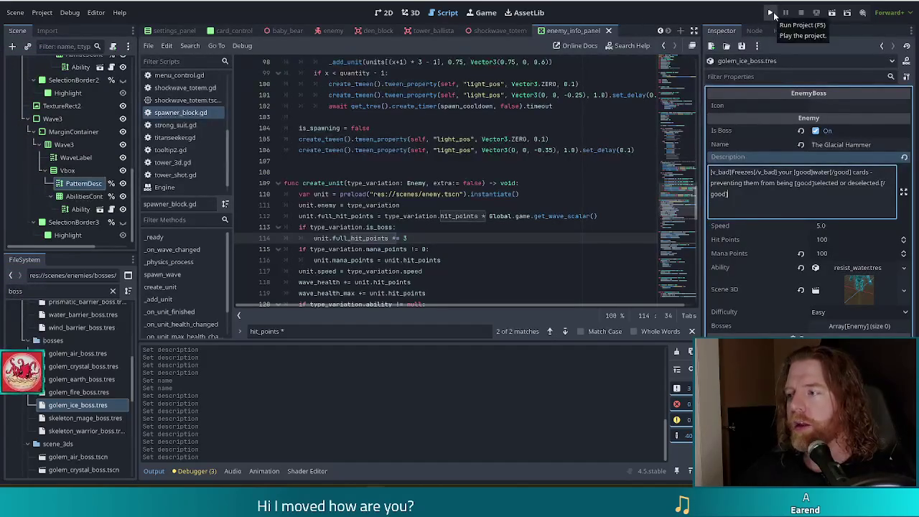
click(771, 14)
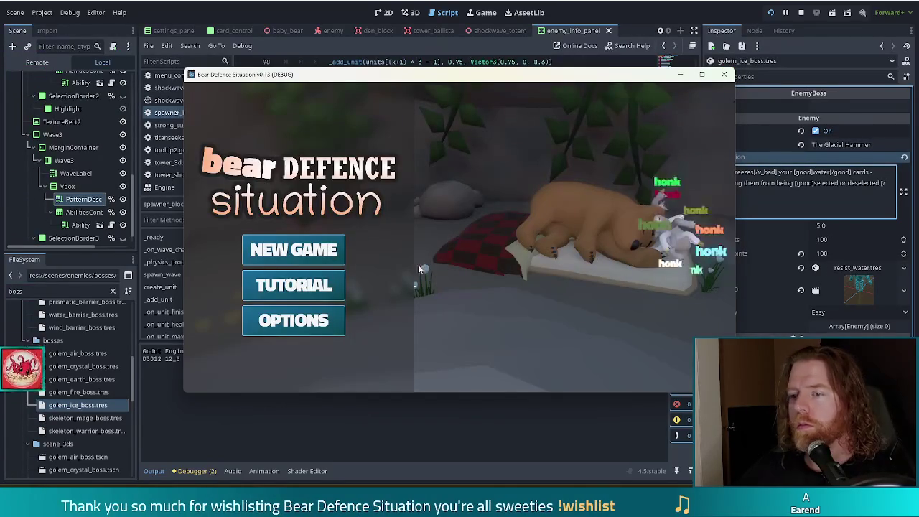
Step: Start a new game, clear waves 1 and 2, and view The Living Storm's wave info panel
click(293, 248)
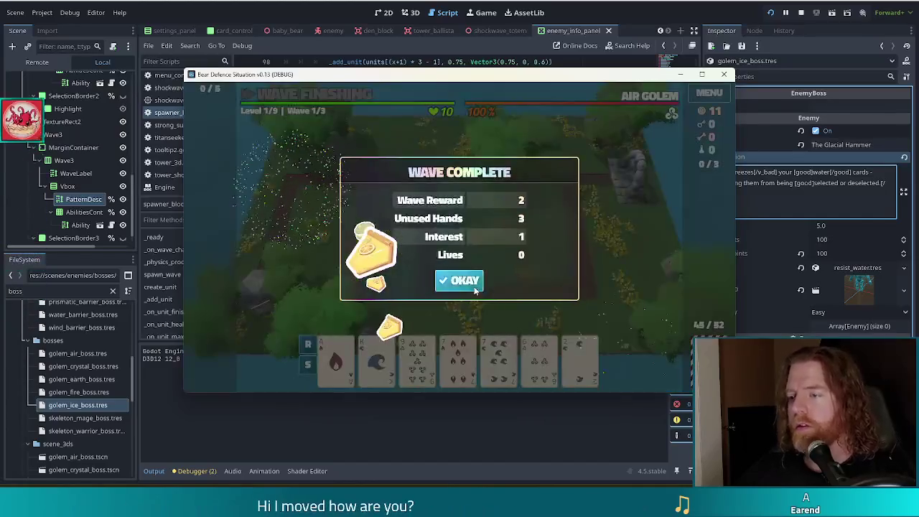
click(474, 282)
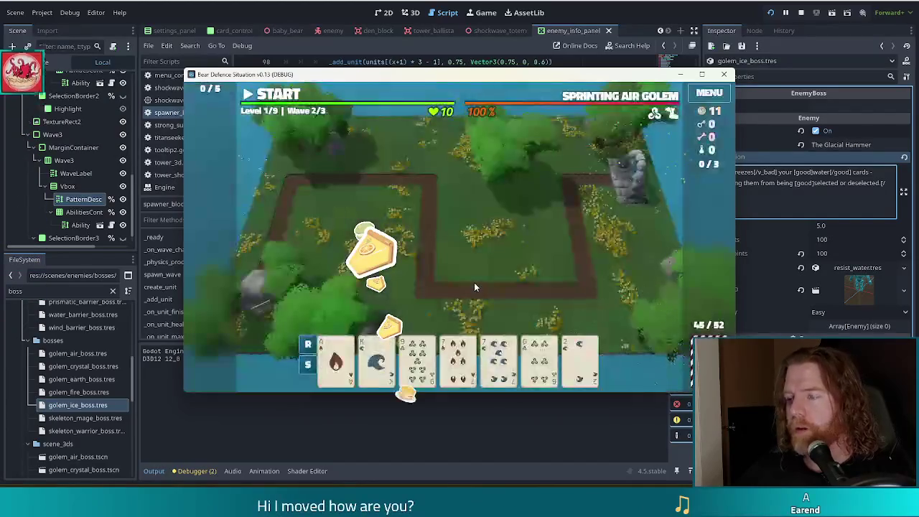
click(470, 282)
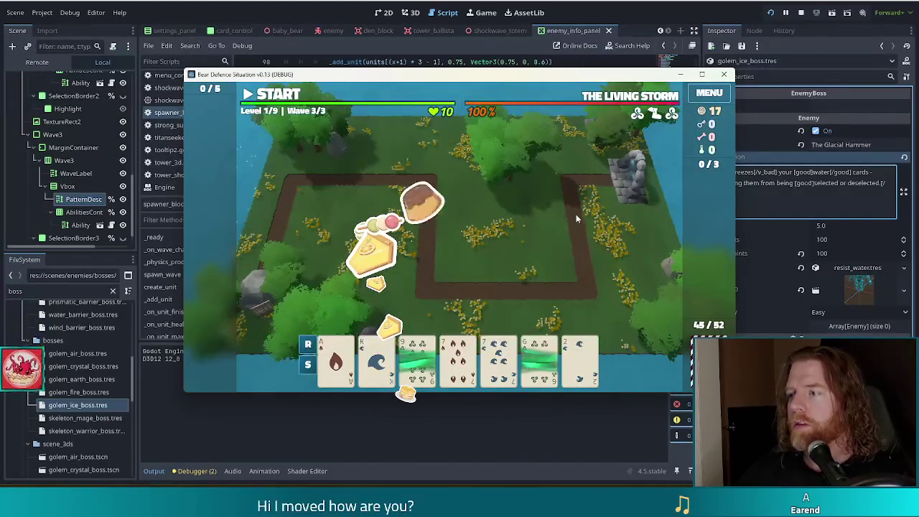
mouse_move(671, 114)
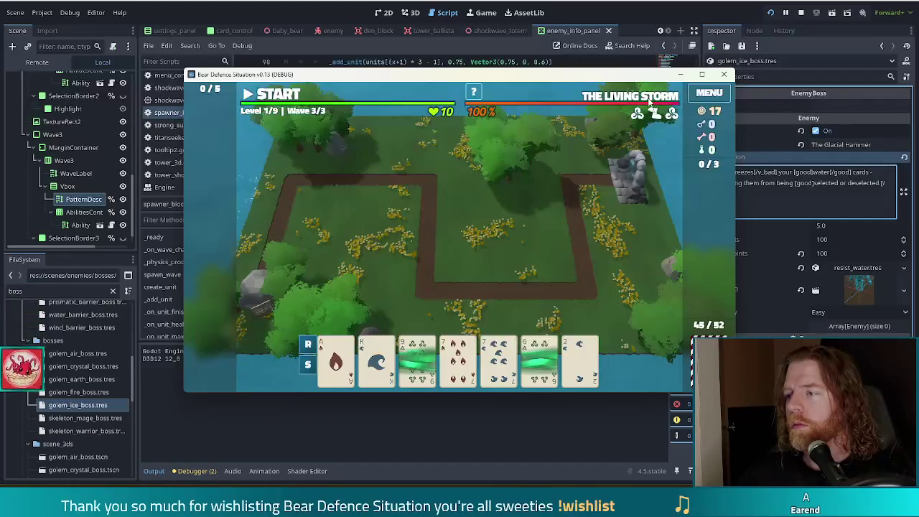
mouse_move(650, 103)
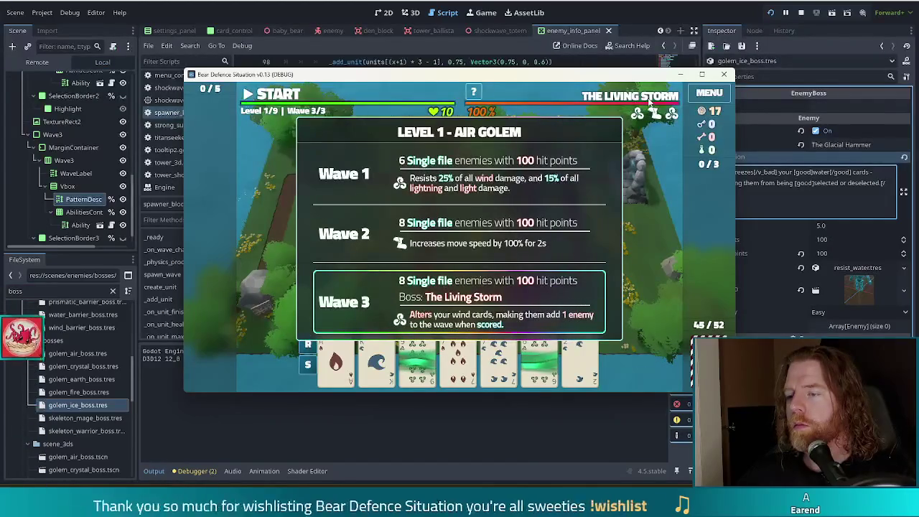
key(grave)
text(set_enemy golem_crys)
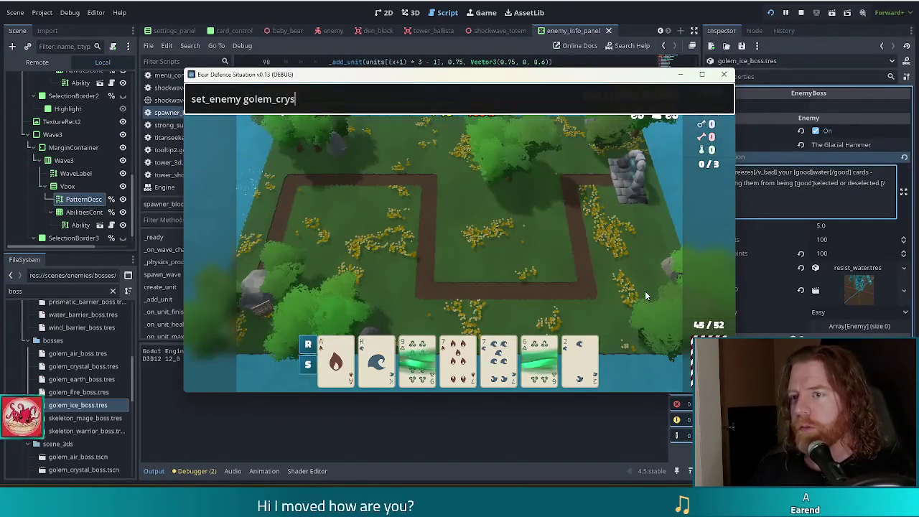
Step: Submit the set_enemy command for the crystal golem and resume past the debugger errors
text(tal)
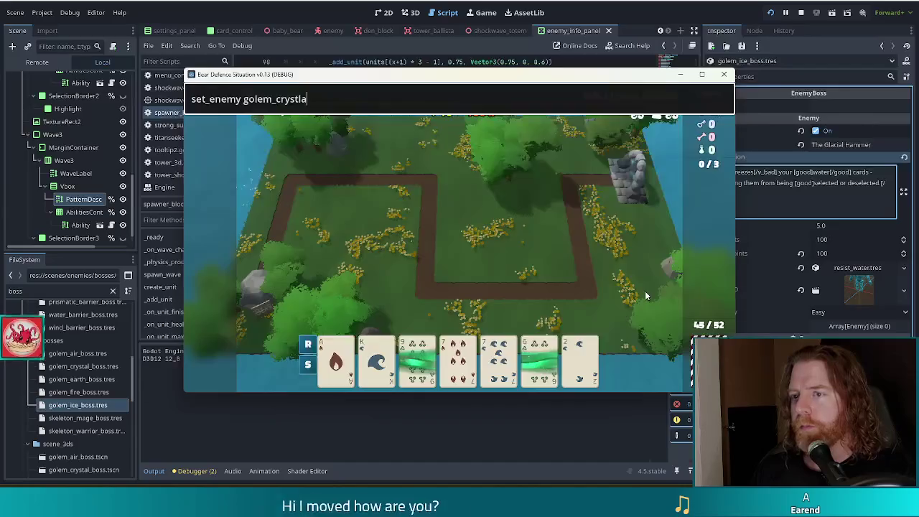
key(Return)
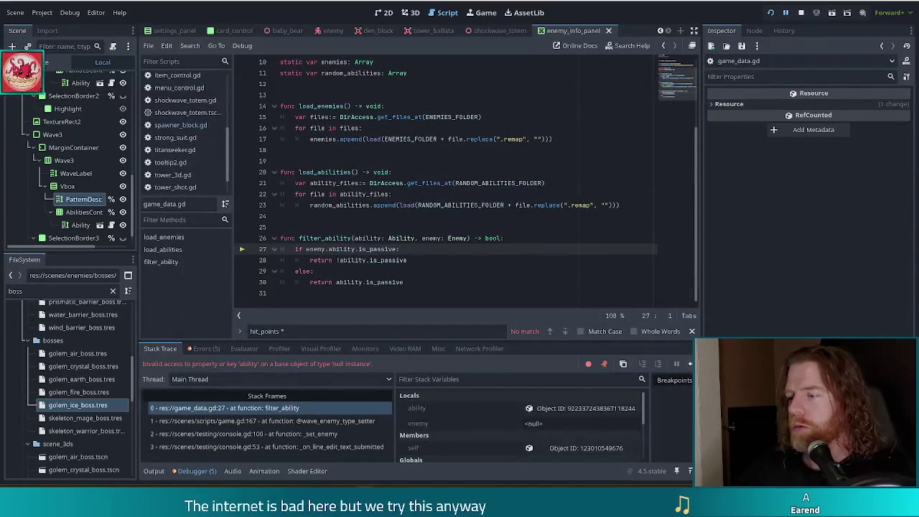
click(691, 364)
click(690, 364)
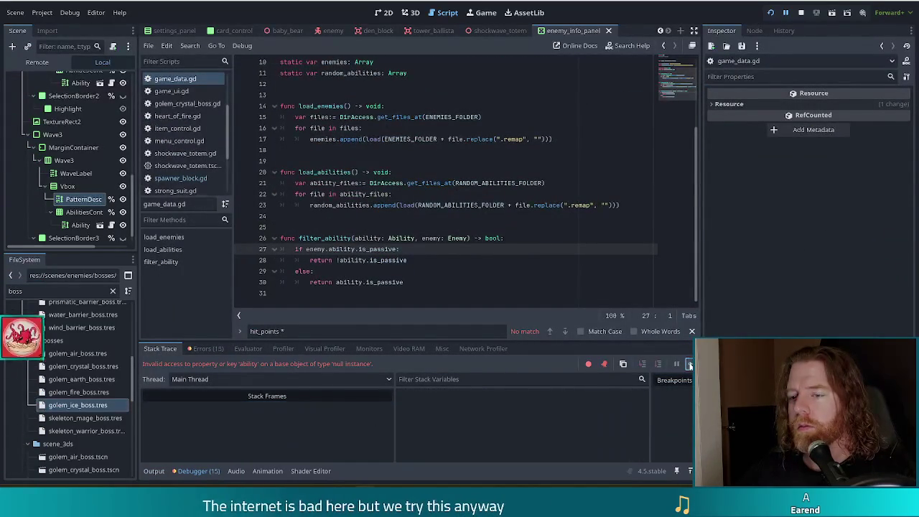
click(690, 364)
Step: Correct the command to set_enemy golem_crystal and run it
key(BackSpace)
key(BackSpace)
text(al)
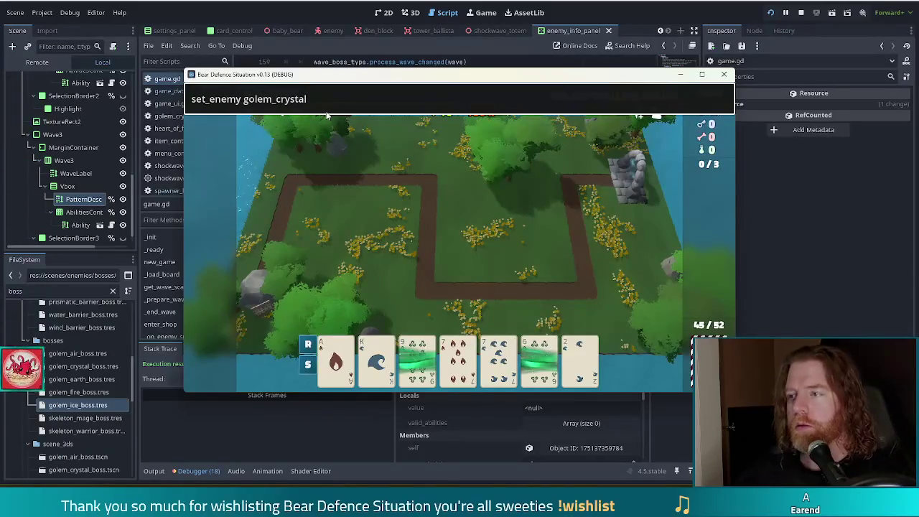
key(Return)
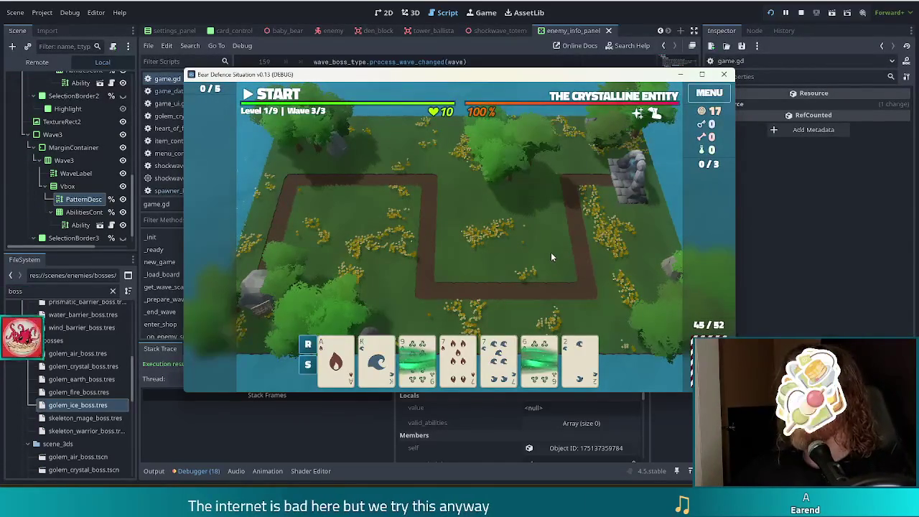
Step: Check the crystal boss's ability tooltip and compare against the icon font's glyph letters in FontForge
mouse_move(537, 354)
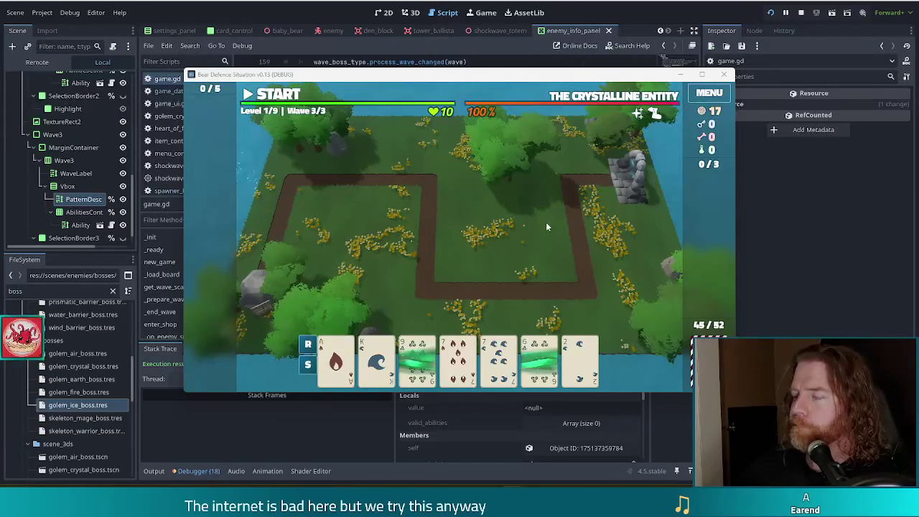
mouse_move(657, 115)
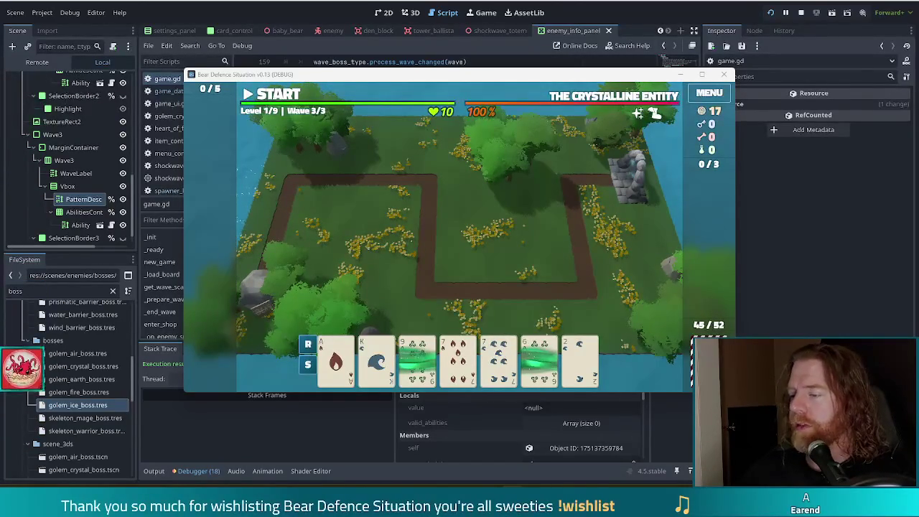
key(alt+Tab)
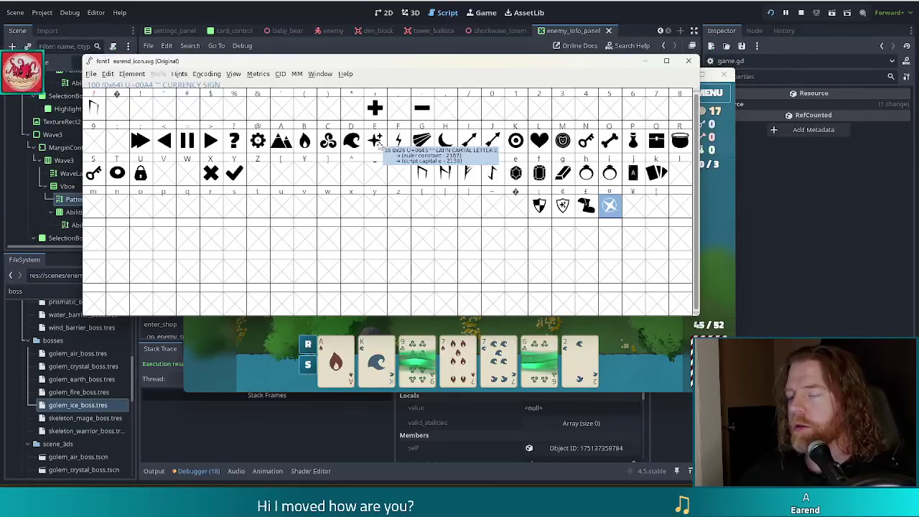
key(alt+Tab)
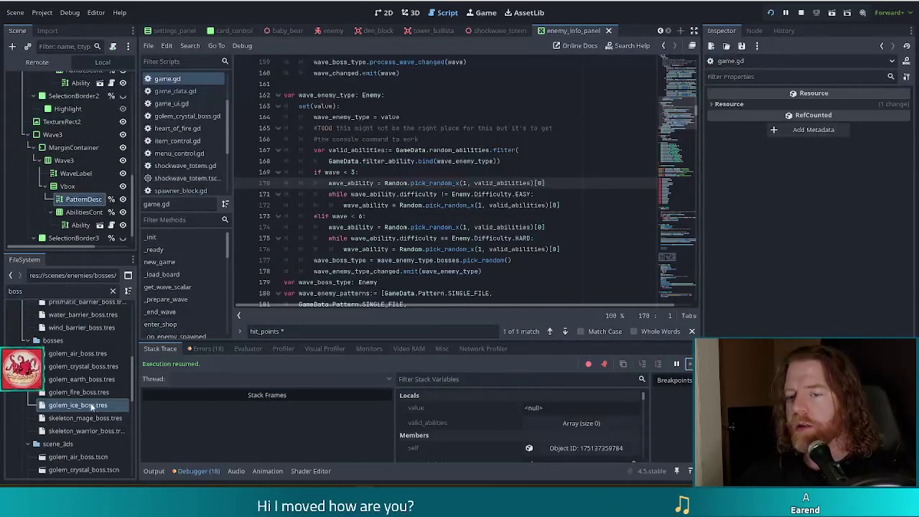
Step: Set the icon letters for the crystal and earth golem bosses (E and A)
click(93, 354)
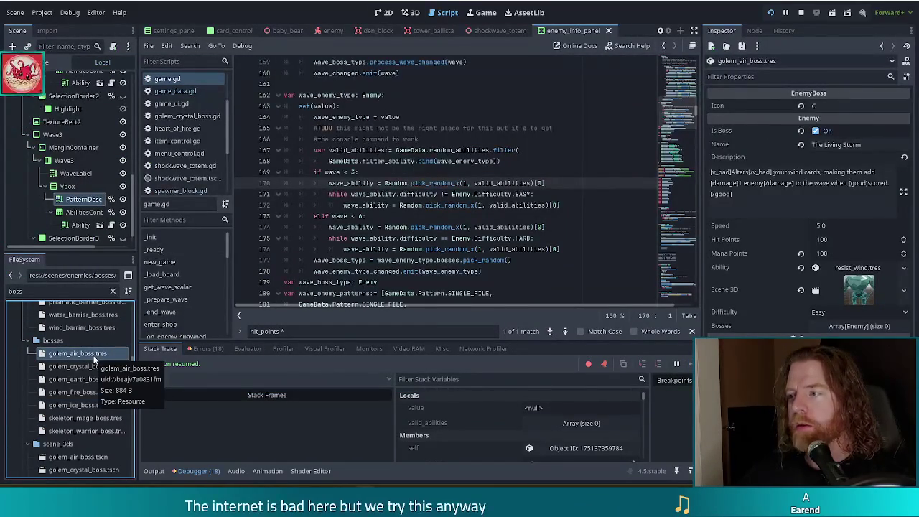
click(82, 366)
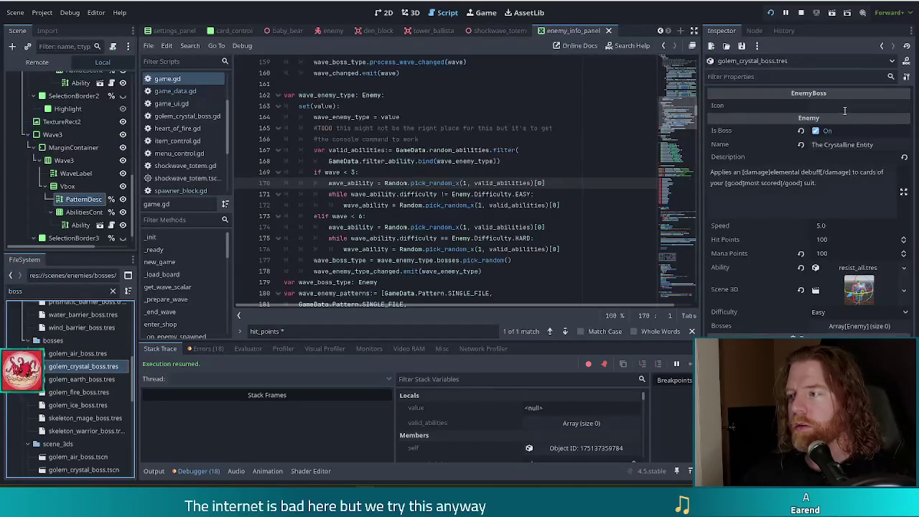
click(846, 106)
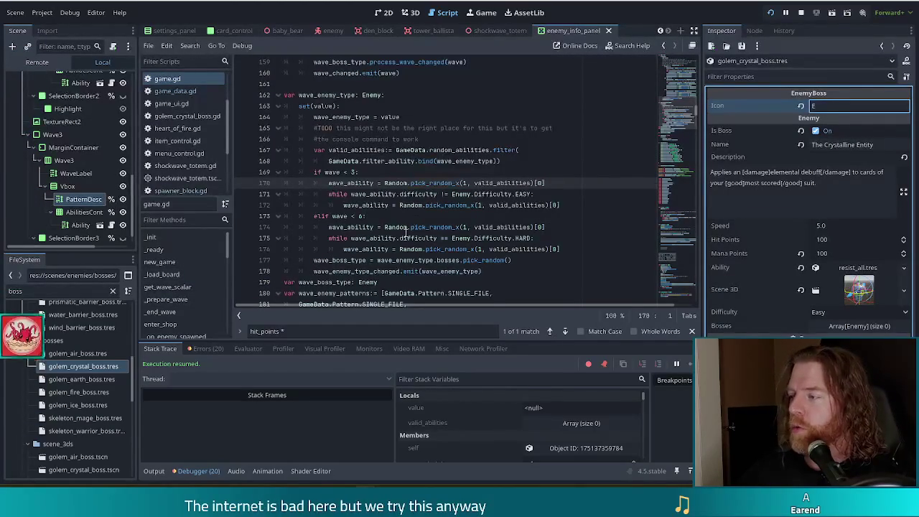
mouse_move(423, 227)
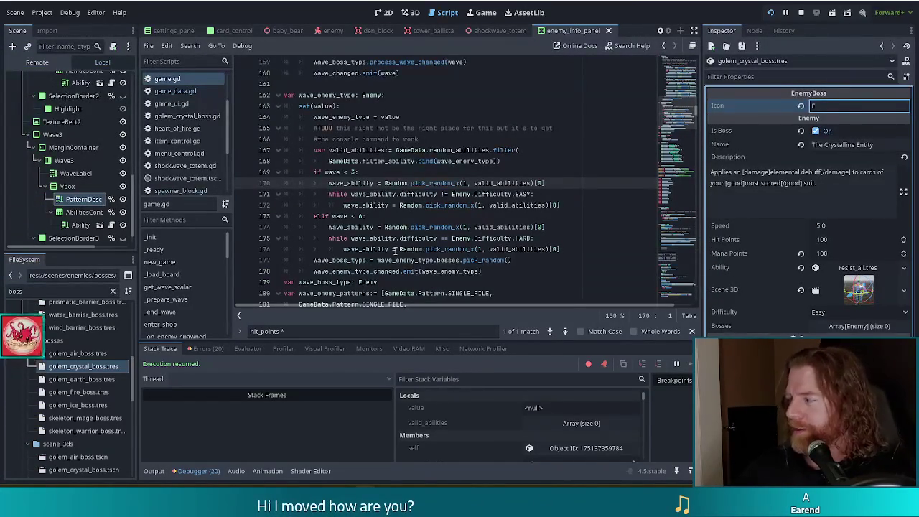
click(73, 379)
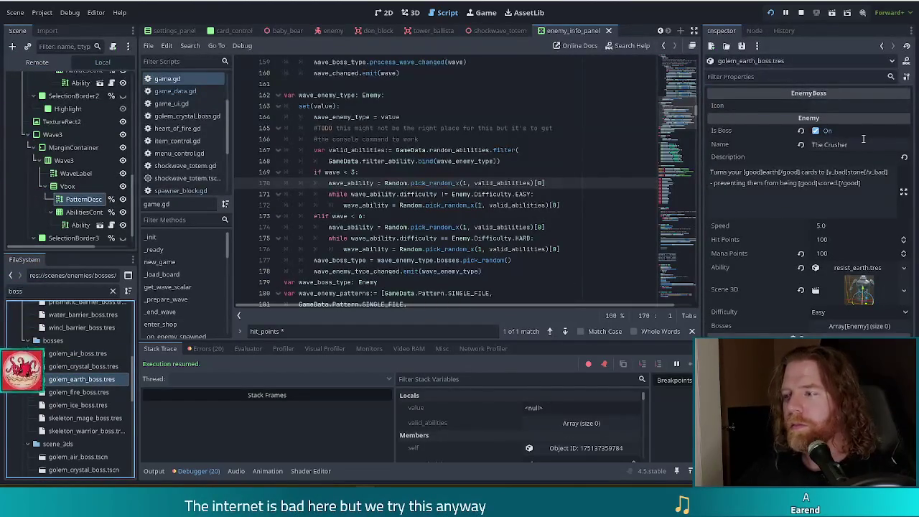
click(846, 105)
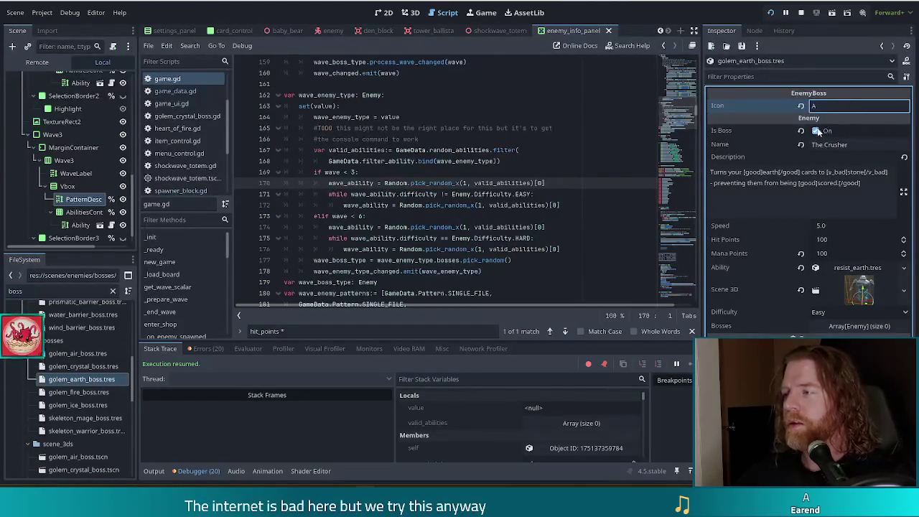
Step: Set the ice golem boss's icon letter to C and run the game with F5
click(72, 393)
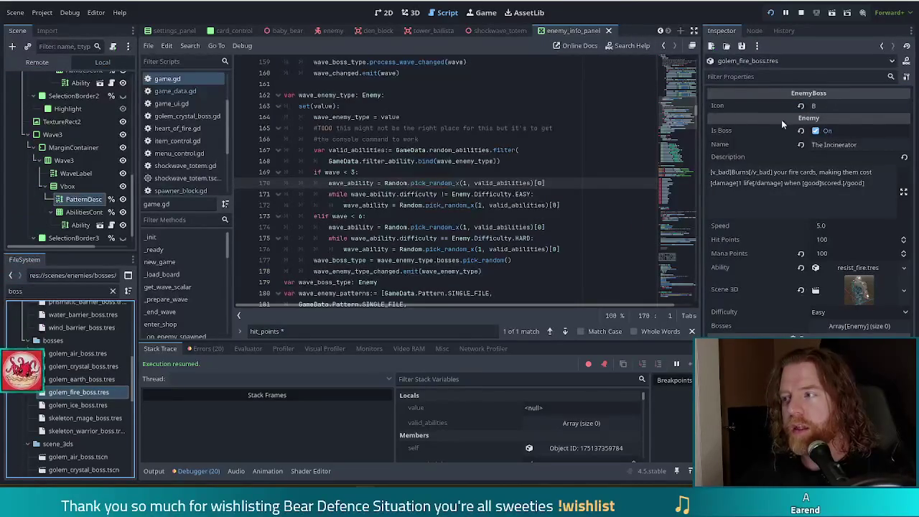
click(117, 406)
click(819, 106)
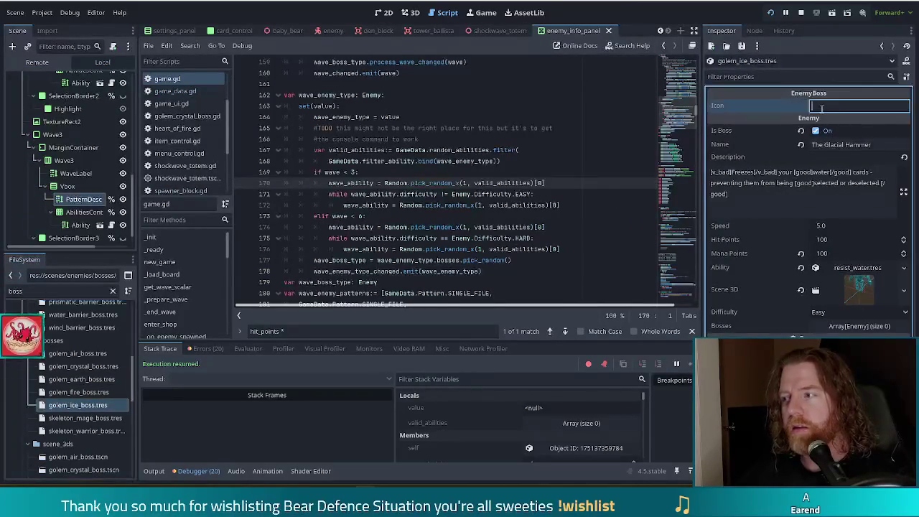
text(C)
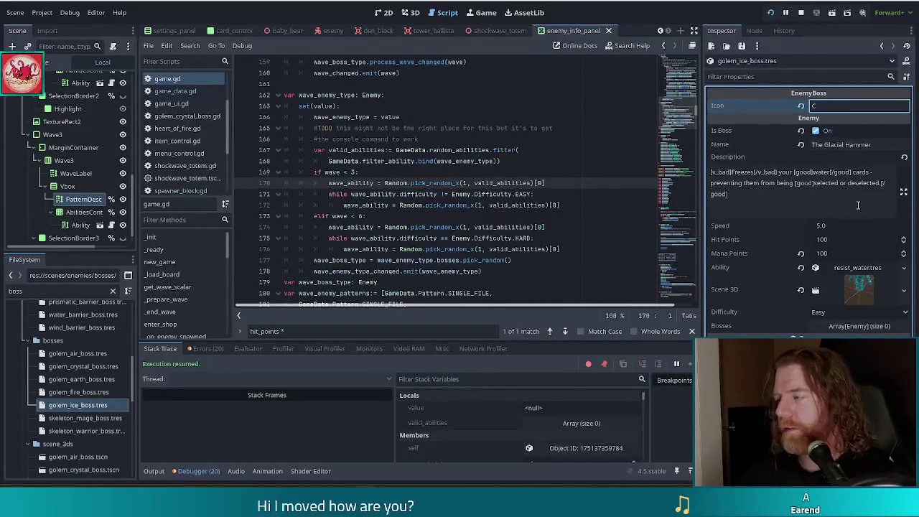
key(F5)
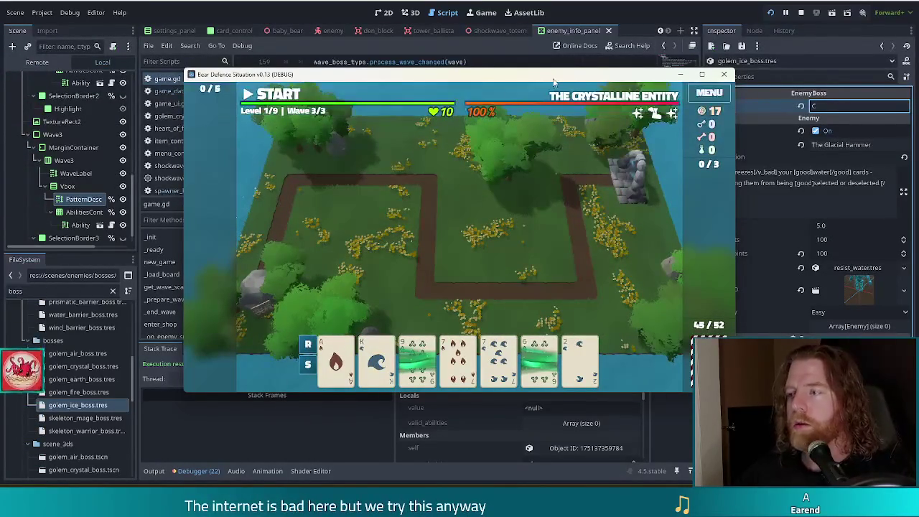
Step: Spawn the air golem boss, then the earth golem boss, via the set_enemy console command
mouse_move(675, 115)
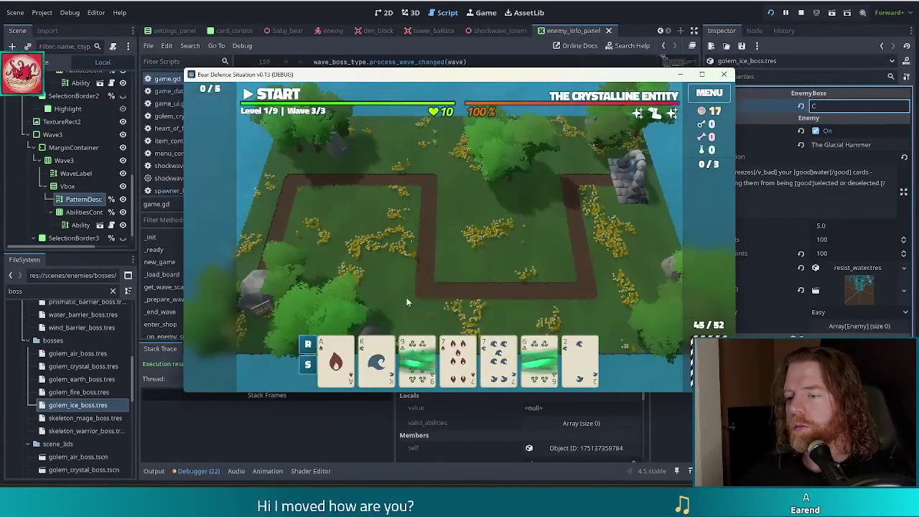
key(quoteleft)
text(set_enemy golem_air)
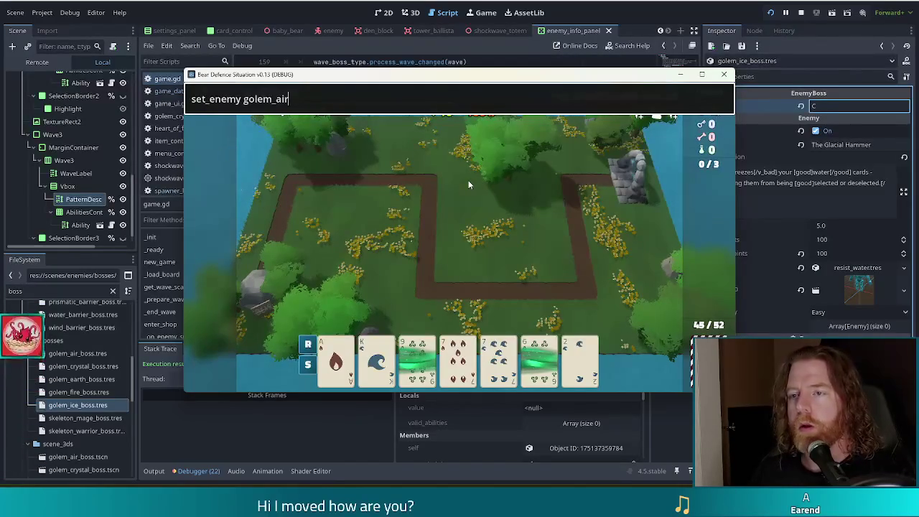
key(Return)
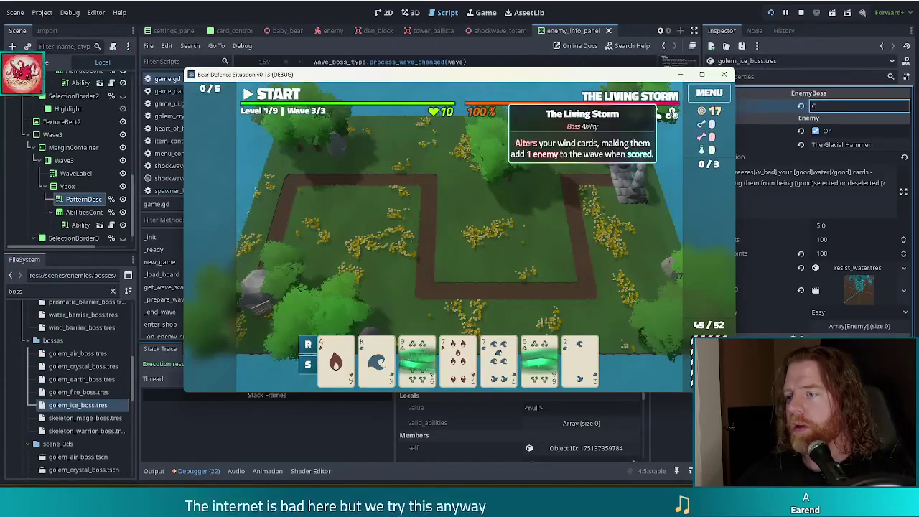
key(quoteleft)
key(BackSpace)
key(BackSpace)
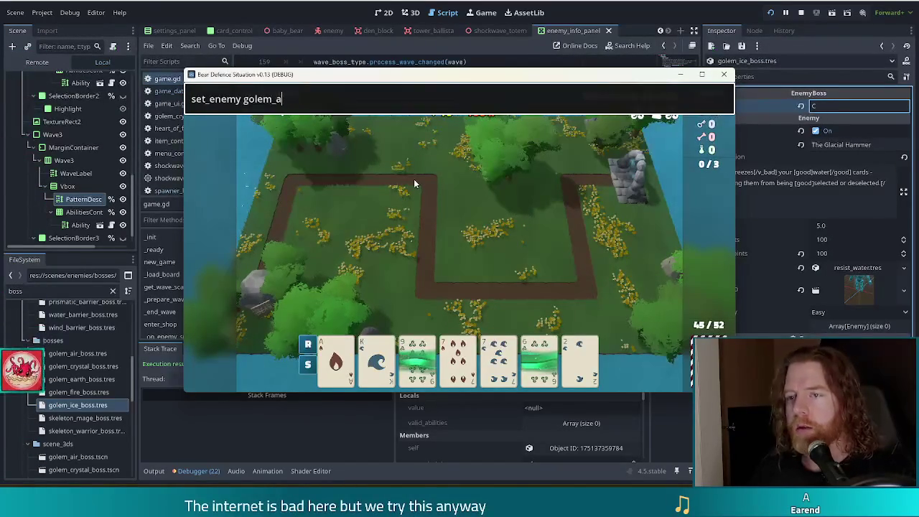
text(earth)
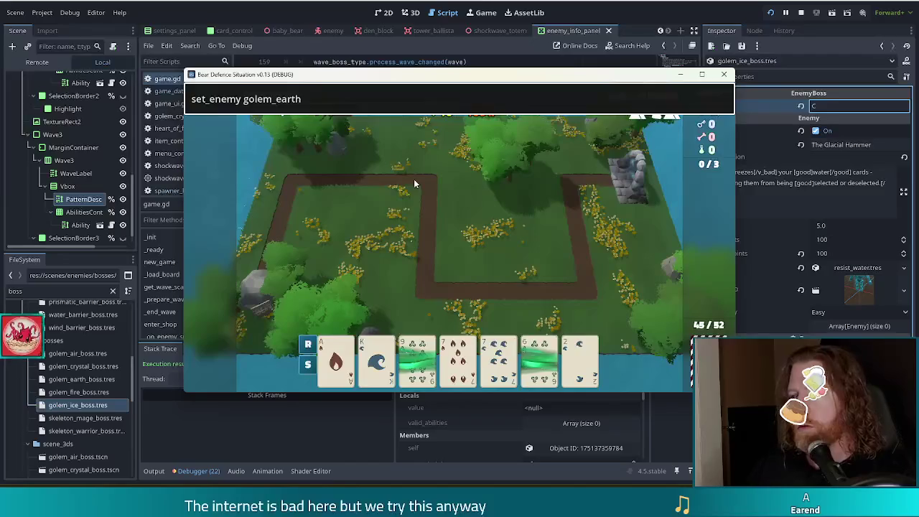
key(Return)
Step: Switch the wave's boss to the fire golem with set_enemy
mouse_move(655, 99)
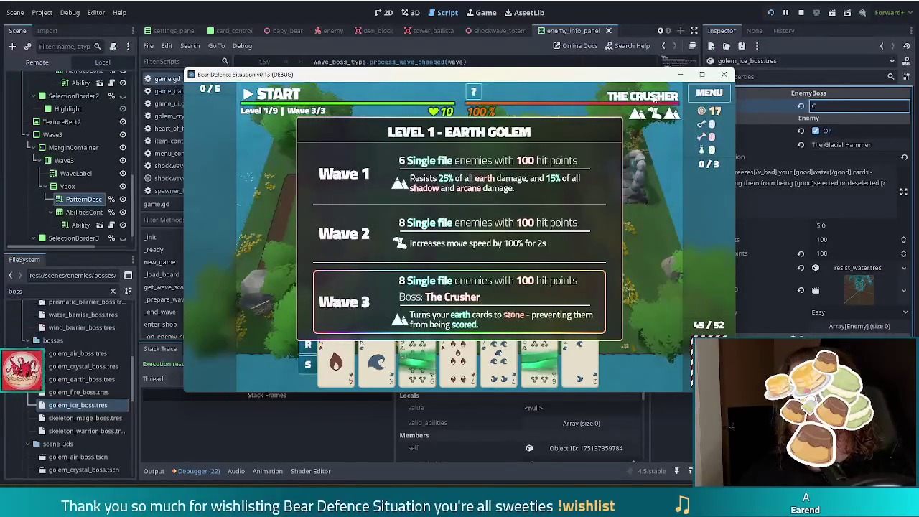
key(grave)
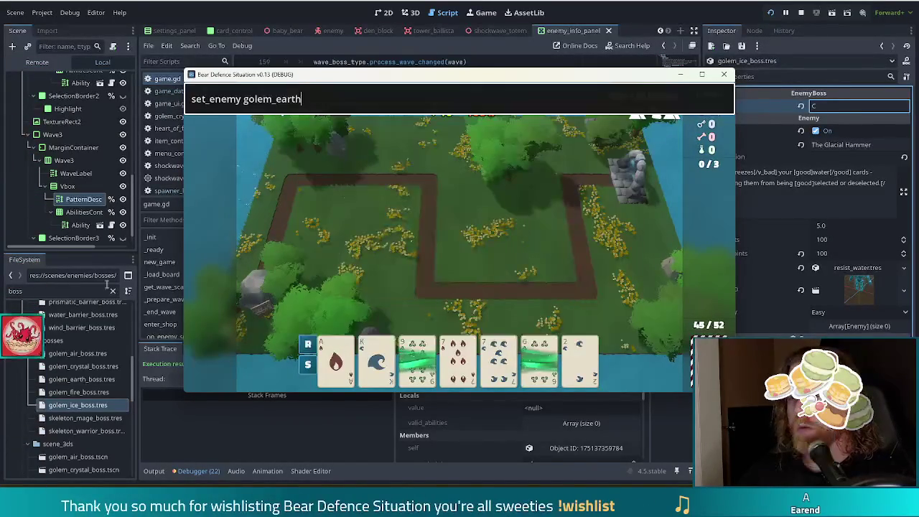
key(BackSpace)
key(BackSpace)
key(BackSpace)
key(BackSpace)
text(fir)
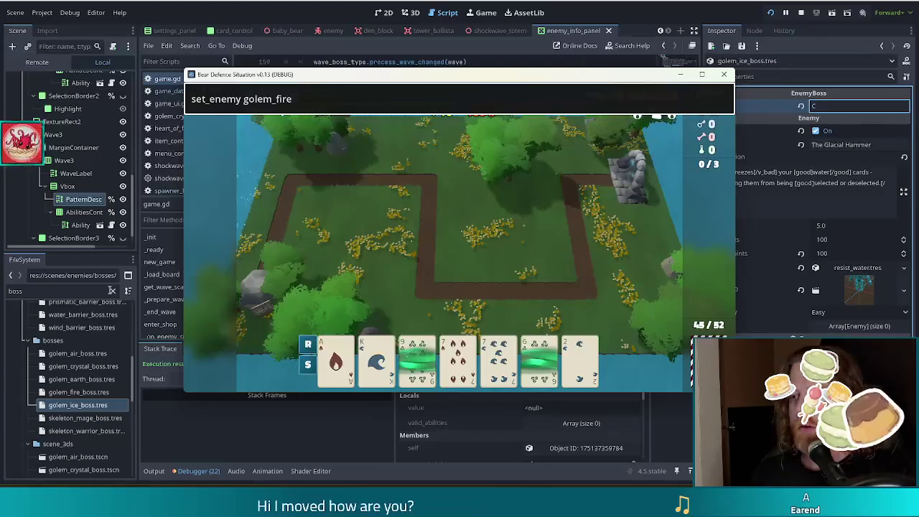
key(Return)
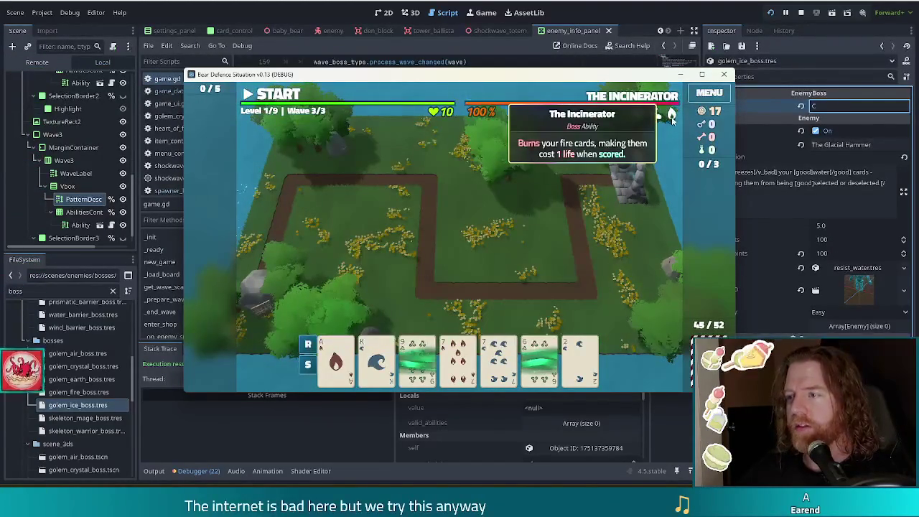
Step: Make The Glacial Hammer the boss with set_enemy golem_ice and return to the editor
key(grave)
key(Up)
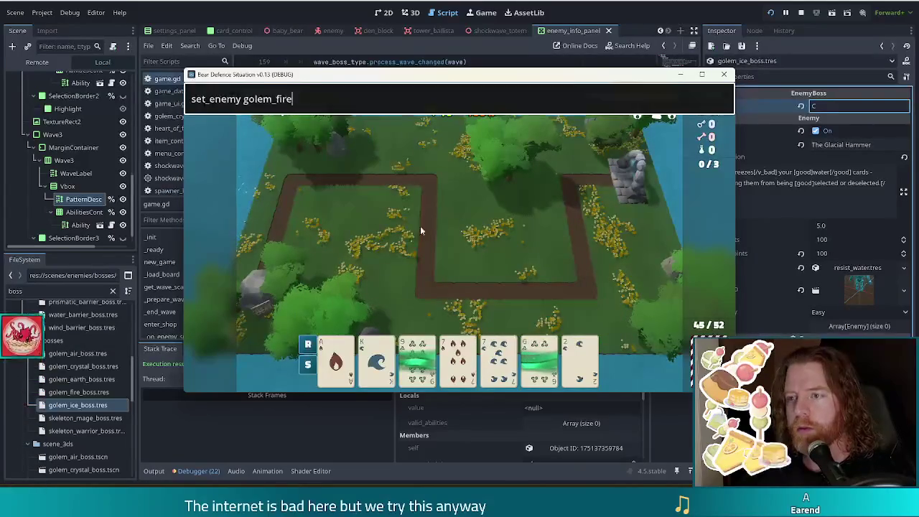
key(BackSpace)
key(BackSpace)
key(BackSpace)
key(BackSpace)
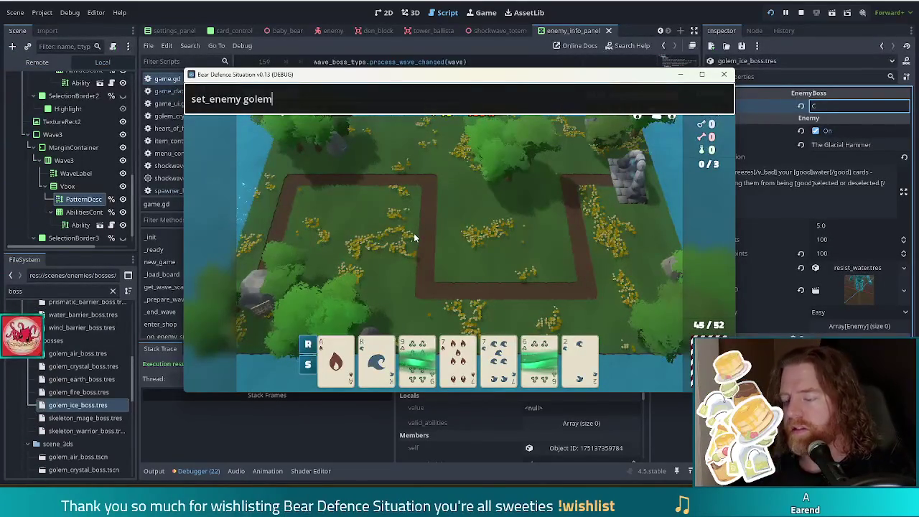
text(_ice)
key(Return)
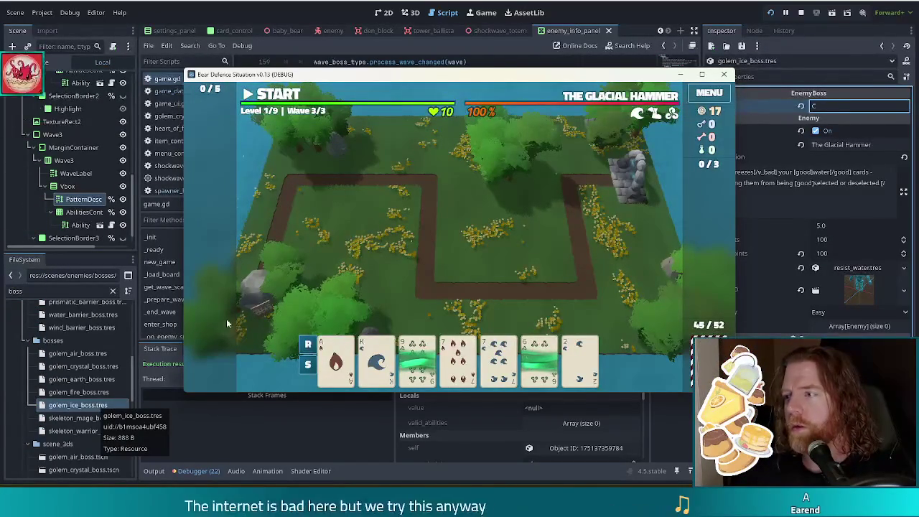
click(97, 407)
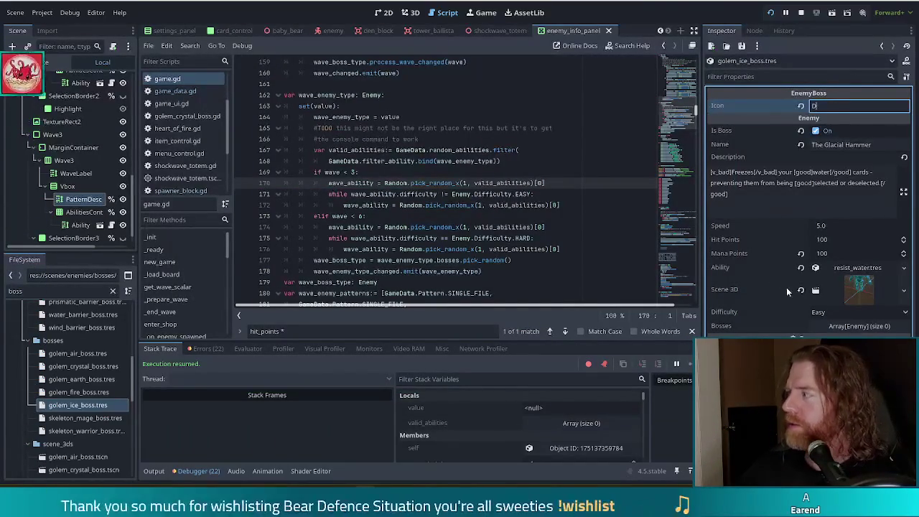
Step: Relaunch the game and make the ice golem the boss with set_enemy golem_ice
key(F5)
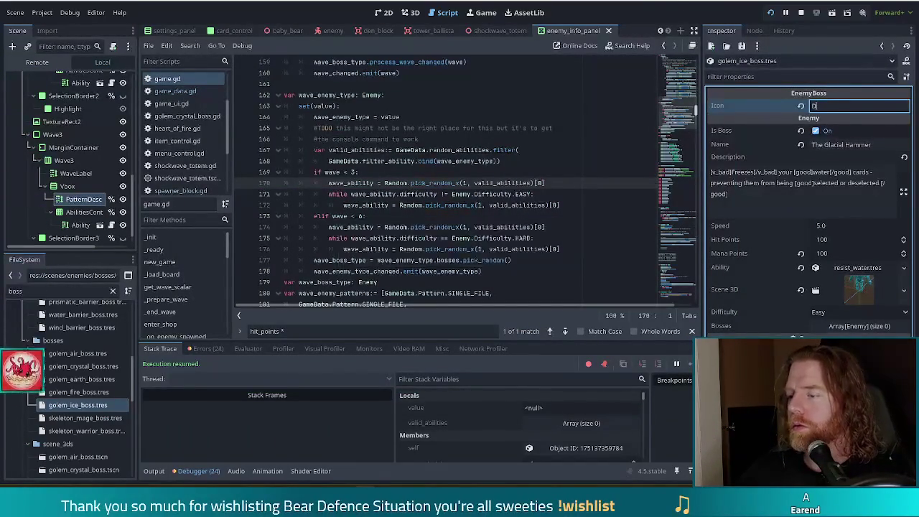
key(quoteleft)
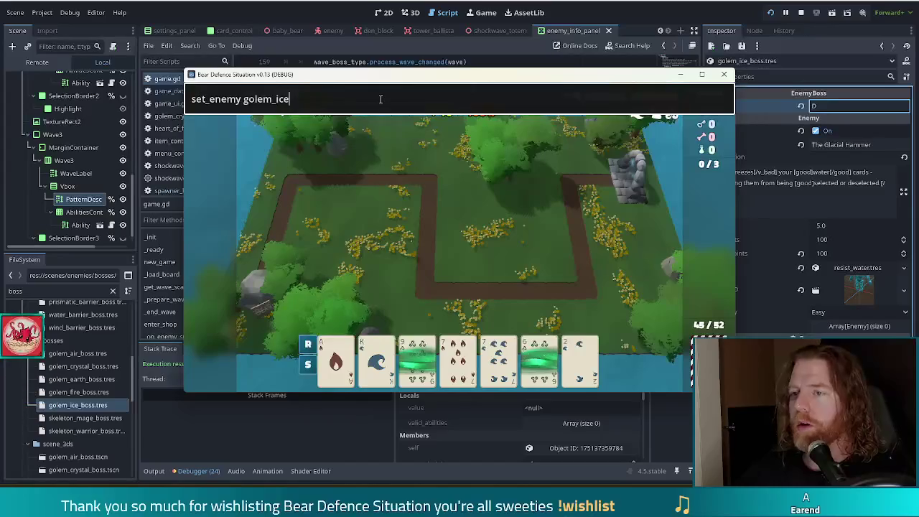
key(Return)
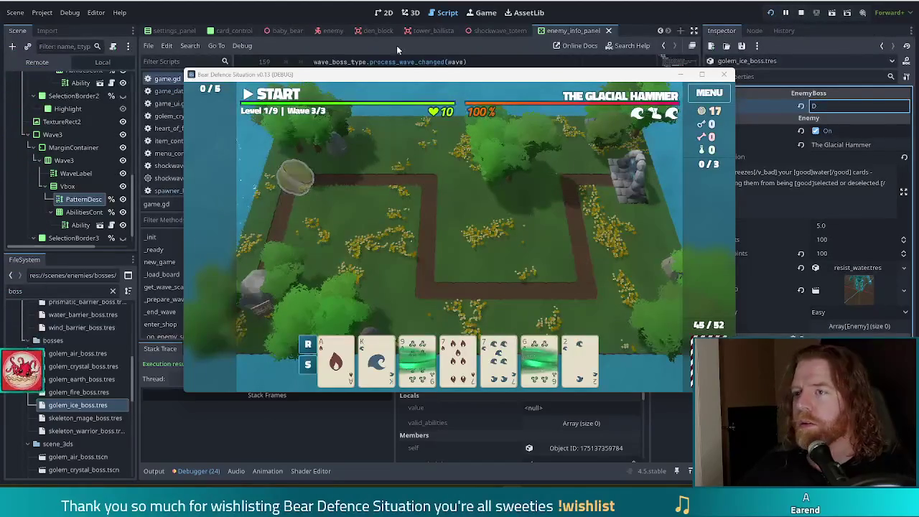
Step: Check The Glacial Hammer's boss-bar ability tooltips, then return to line 172 of the script
mouse_move(420, 351)
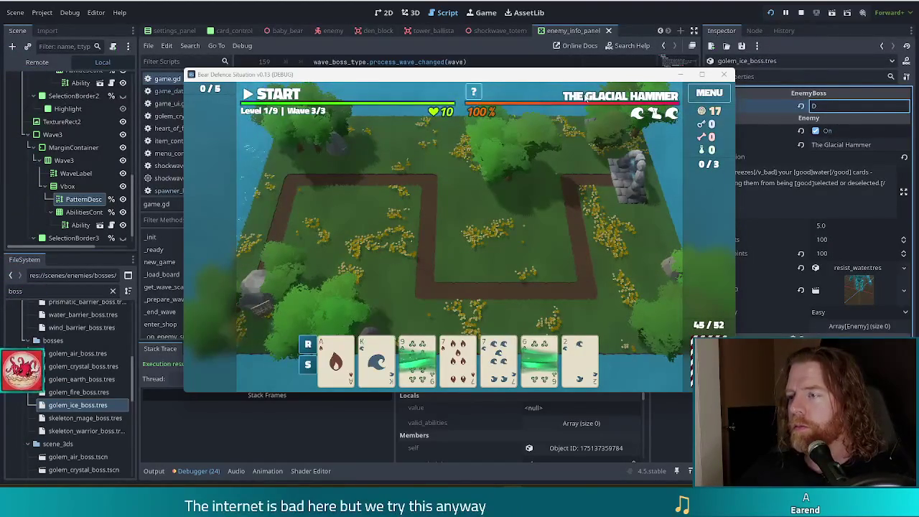
mouse_move(641, 118)
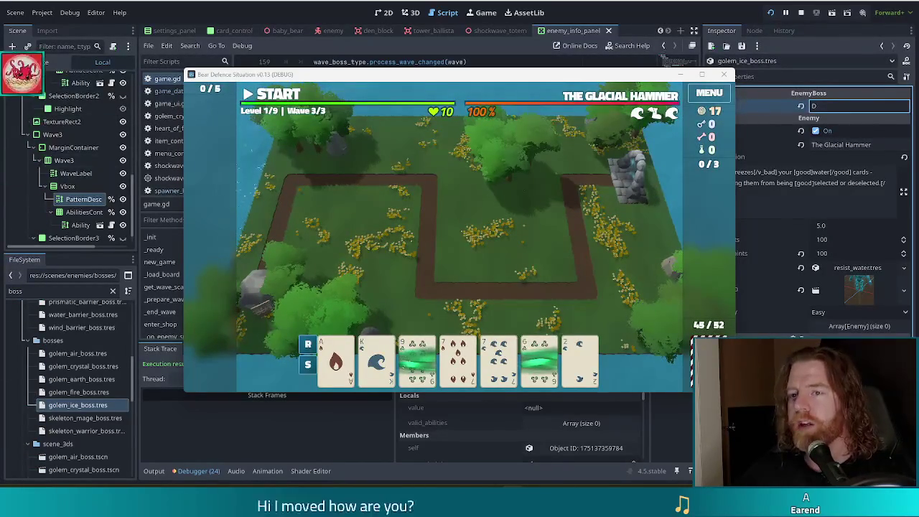
click(252, 63)
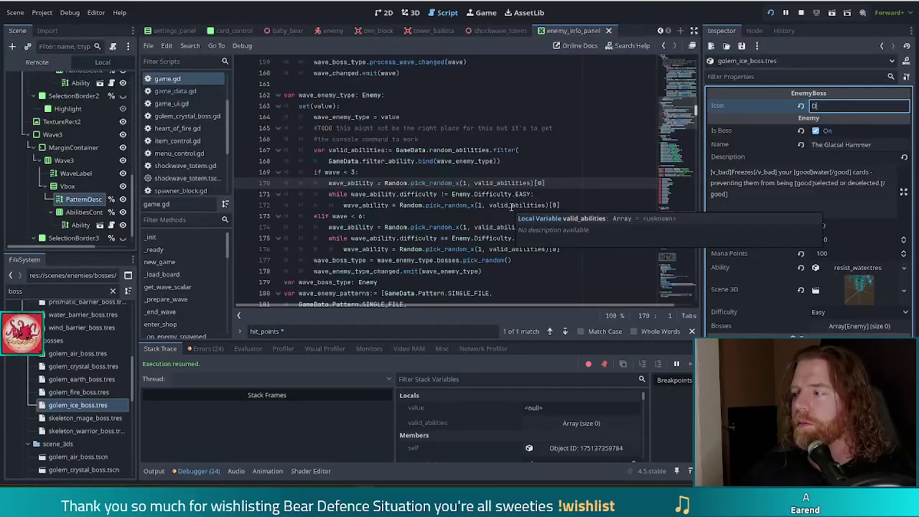
click(575, 206)
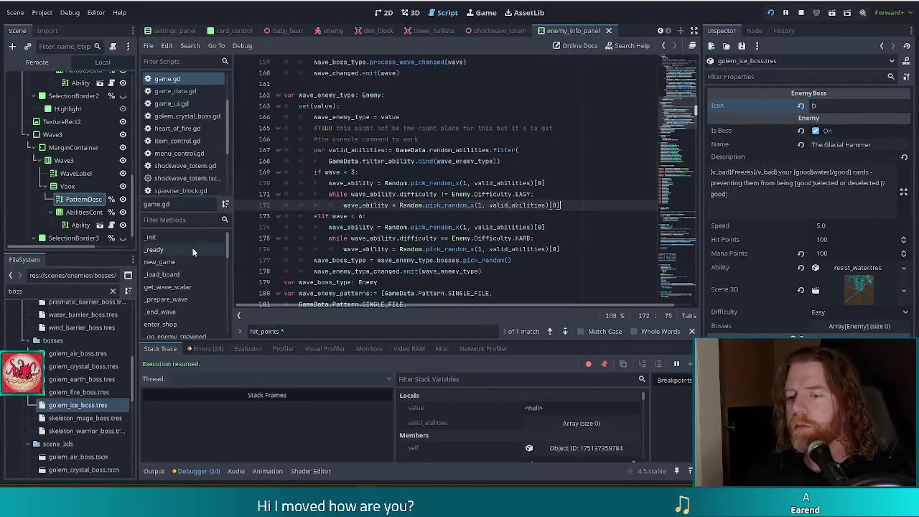
Step: Show the Errors list from the last run in the Debugger panel
click(216, 351)
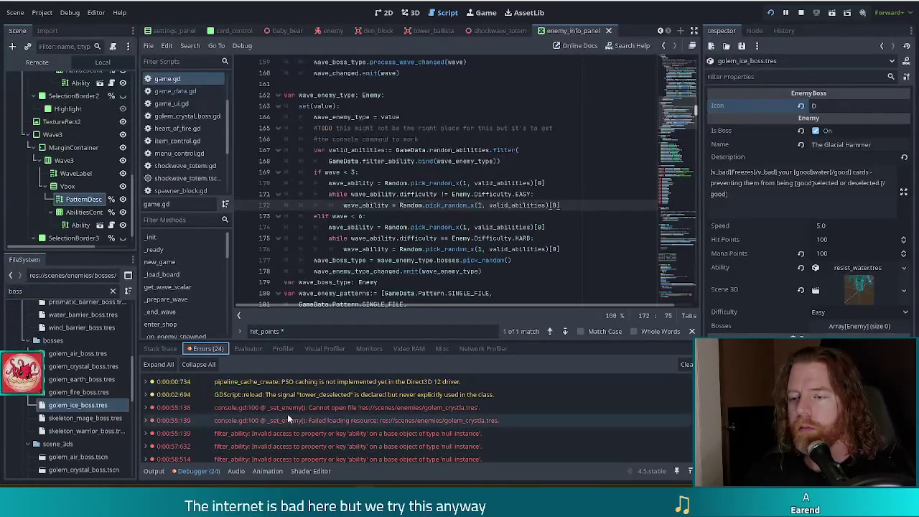
scroll(302, 410, down, 3)
scroll(302, 409, up, 3)
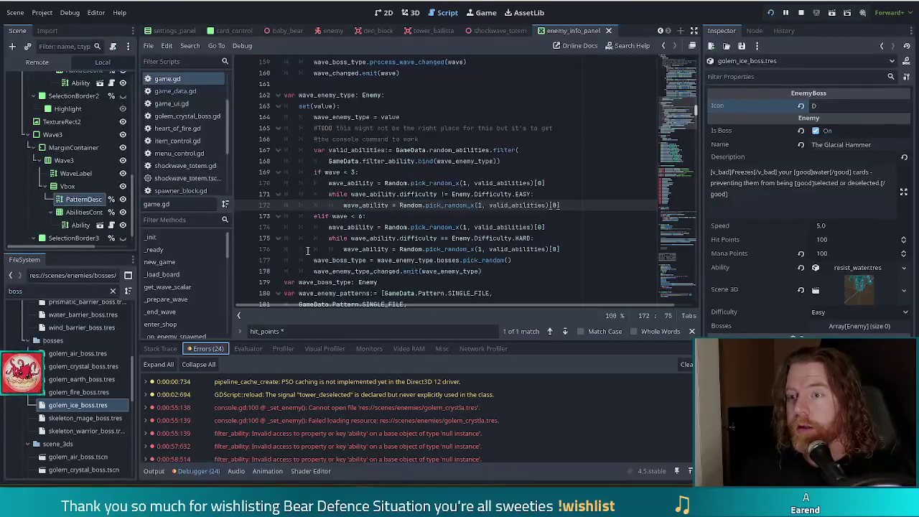
Step: Open tooltip2.gd at the show_tooltip code for the title, description and flavour labels
click(27, 290)
scroll(180, 144, down, 4)
click(172, 152)
scroll(447, 206, up, 3)
scroll(449, 209, up, 10)
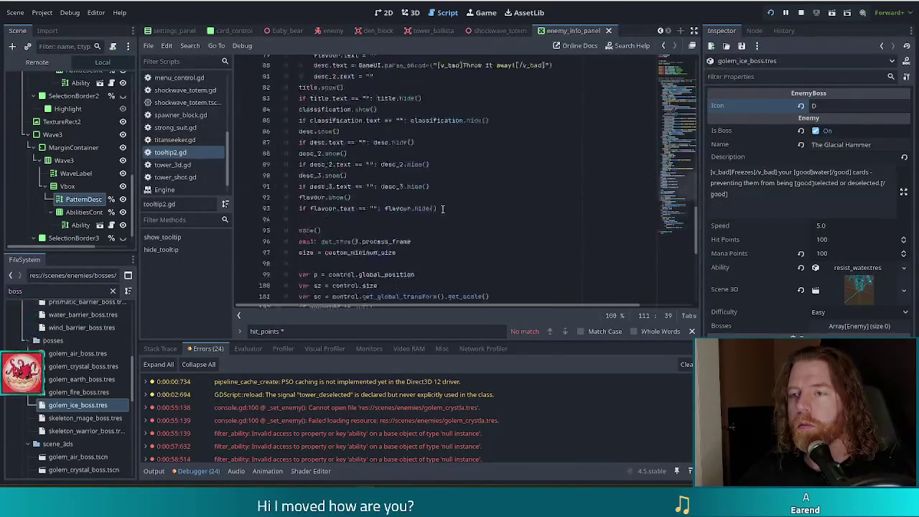
Step: Add desc_3.text = "" below the TODO comment in show_tooltip and save tooltip2.gd
scroll(441, 209, up, 15)
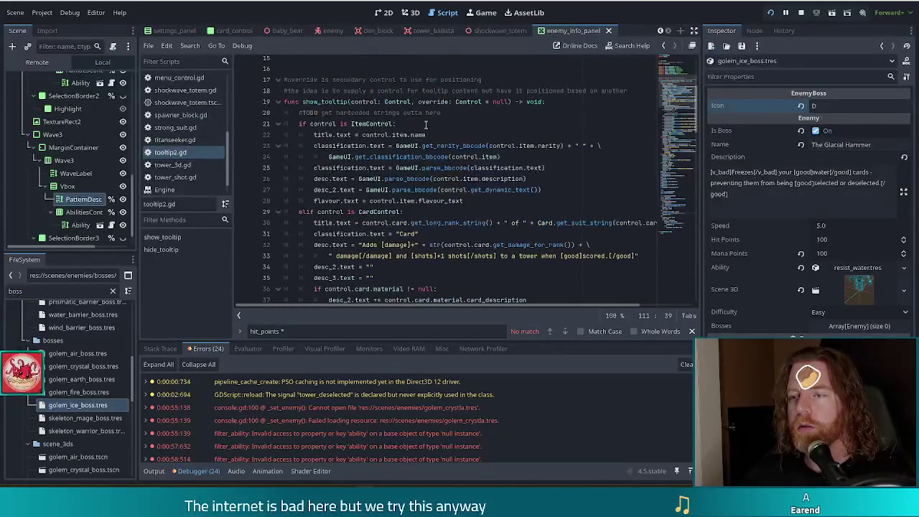
click(474, 112)
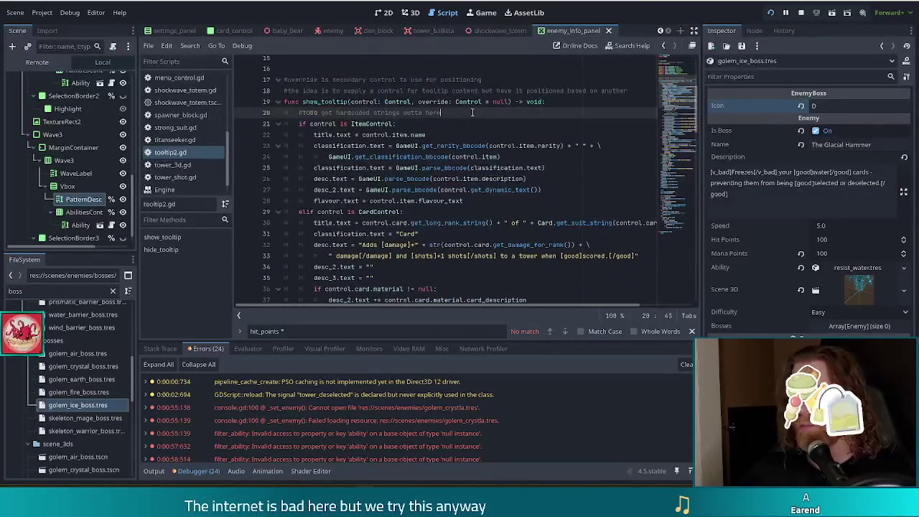
key(Return)
text(desc_3.t)
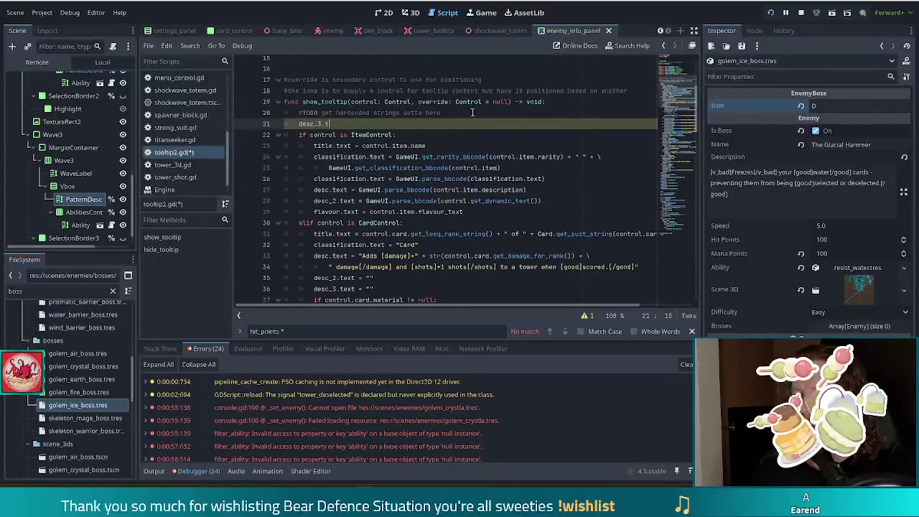
text(ext = )
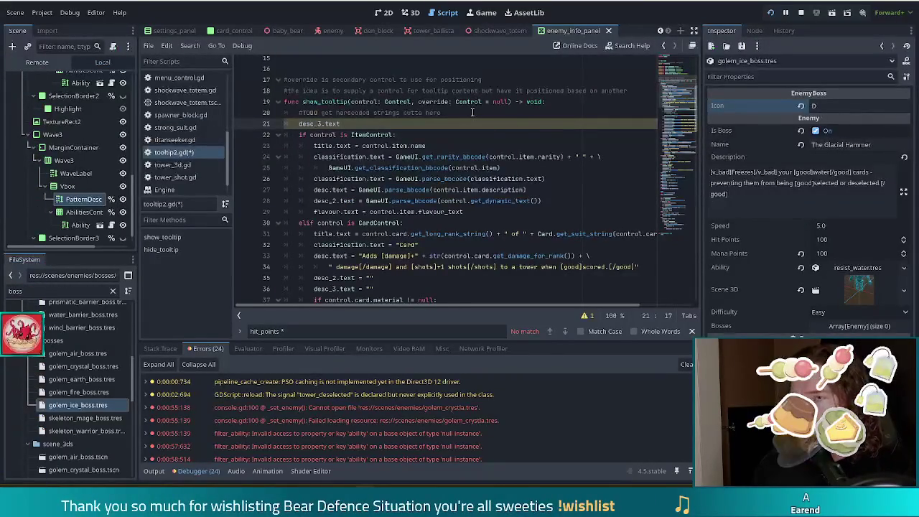
text("")
key(ctrl+s)
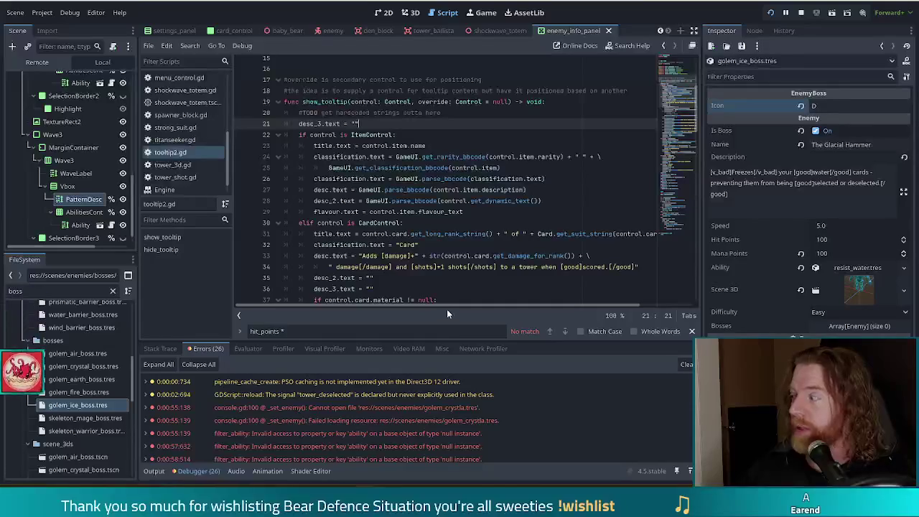
Step: Relaunch the game with F5 to test the tooltip change
click(485, 222)
key(F5)
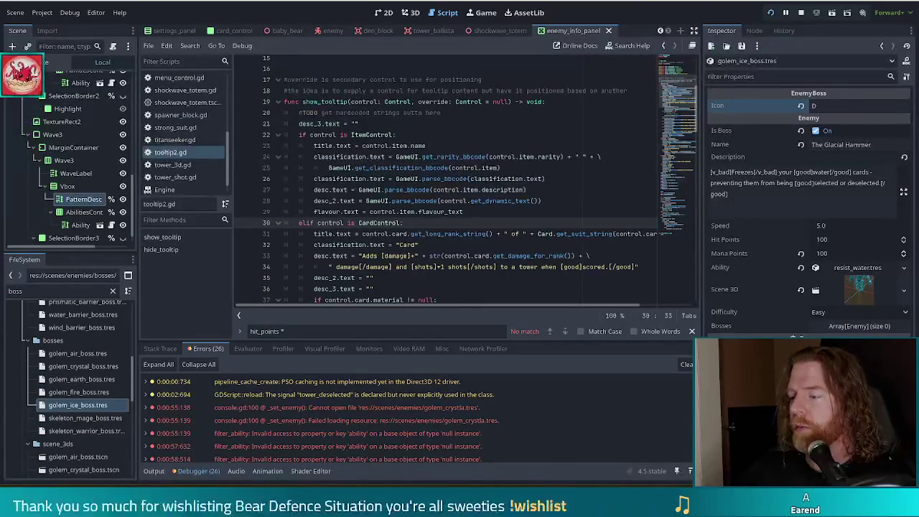
mouse_move(416, 368)
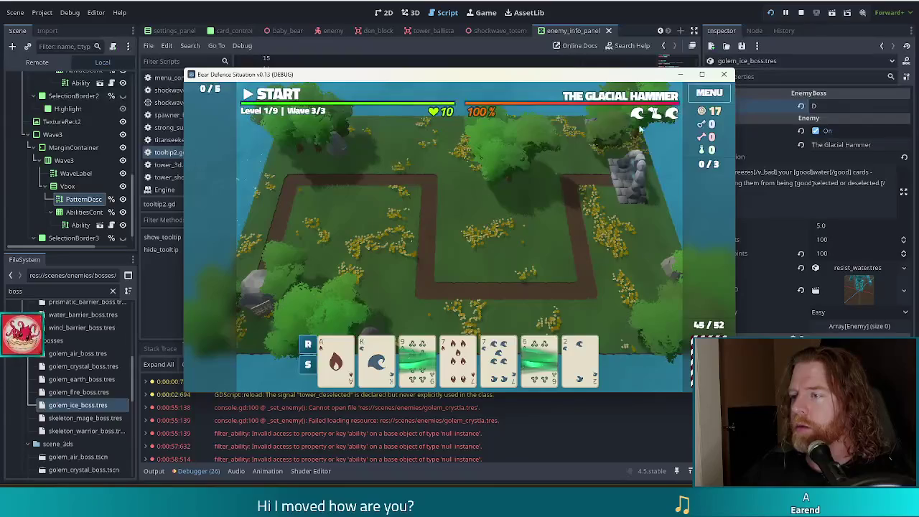
Step: Check The Glacial Hammer's freeze tooltip, then browse the Hands help page in Settings
mouse_move(637, 117)
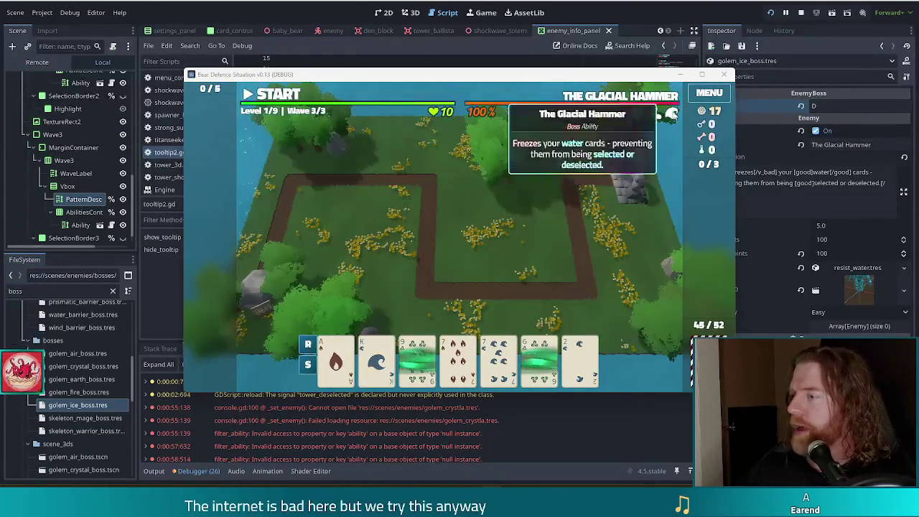
click(717, 97)
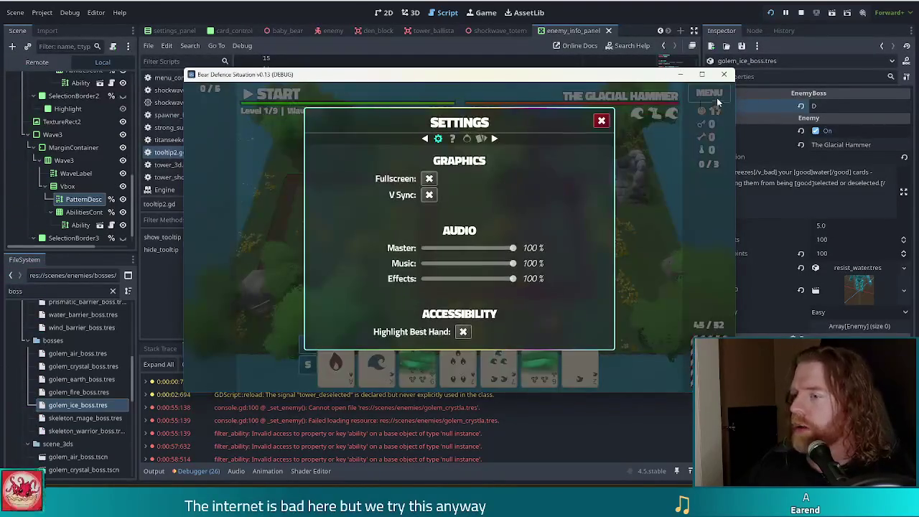
click(480, 140)
scroll(446, 212, down, 3)
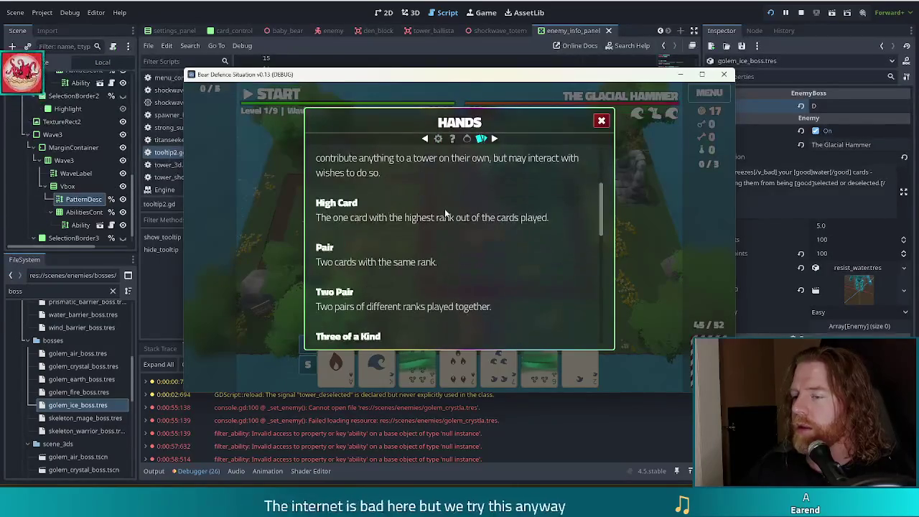
scroll(447, 213, down, 3)
scroll(446, 213, up, 5)
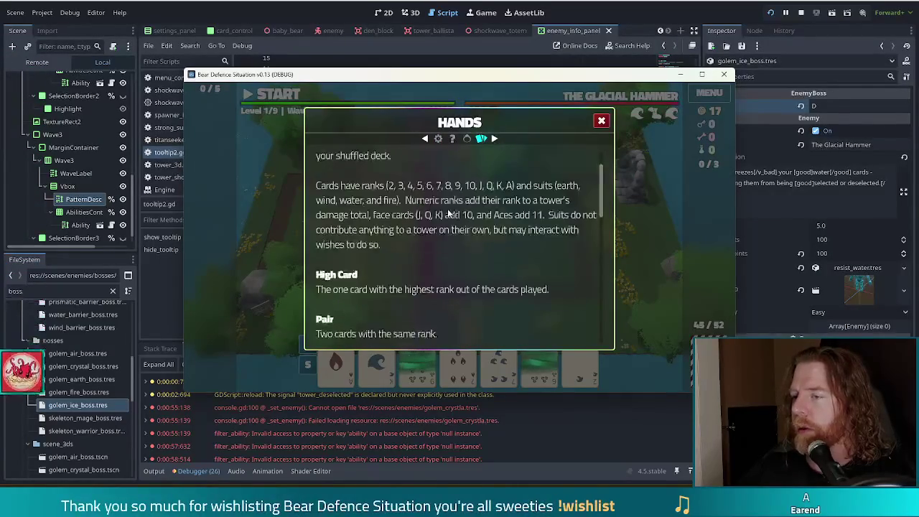